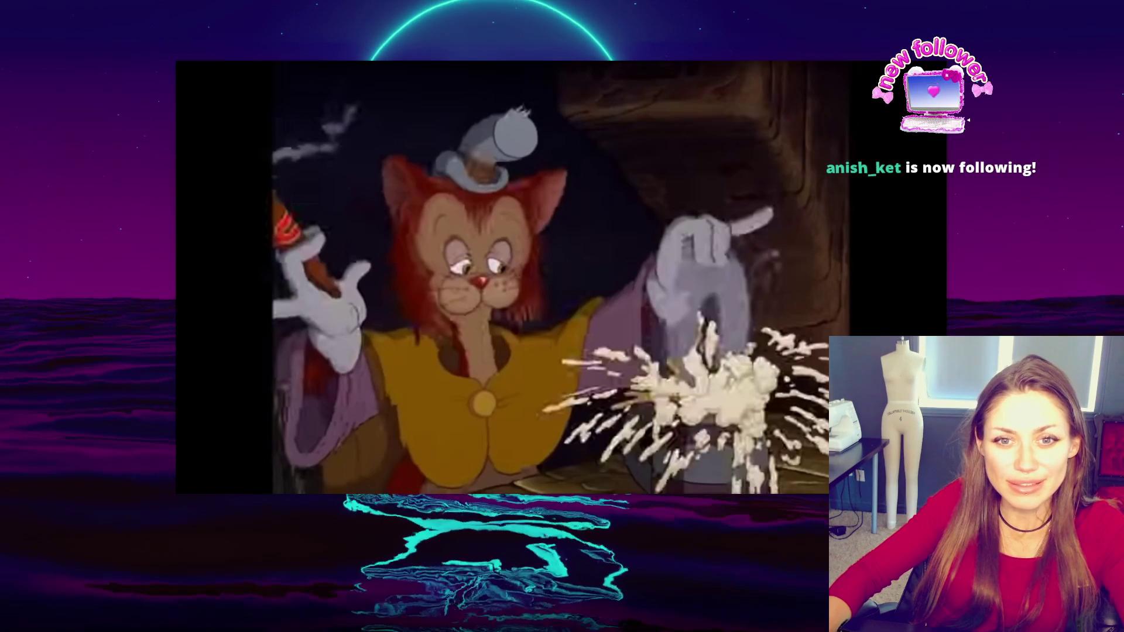
- Resume the Pinocchio cartoon in the picture-in-picture player, then pause it
{"action": "mouse_move", "coordinate": [551, 353]}
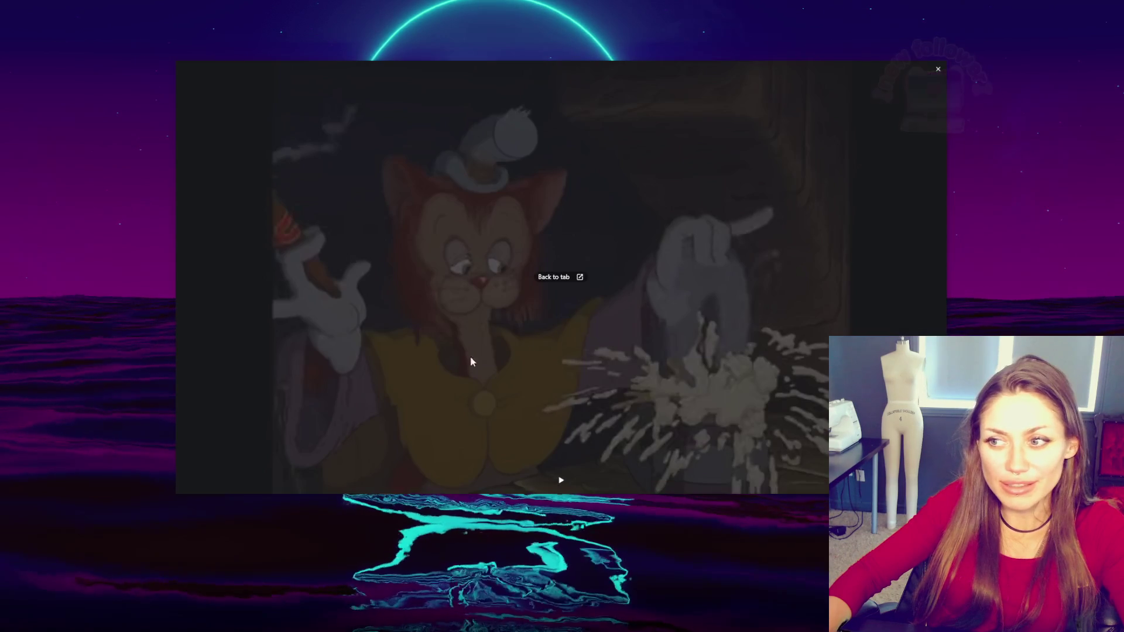
{"action": "left_click", "coordinate": [560, 480]}
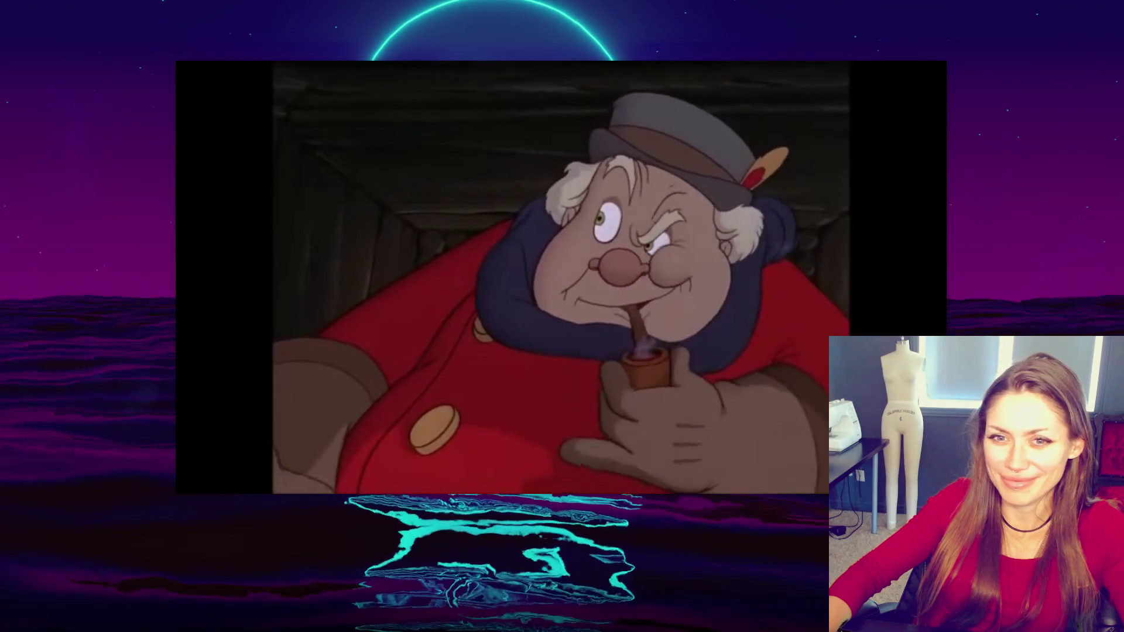
{"action": "mouse_move", "coordinate": [645, 459]}
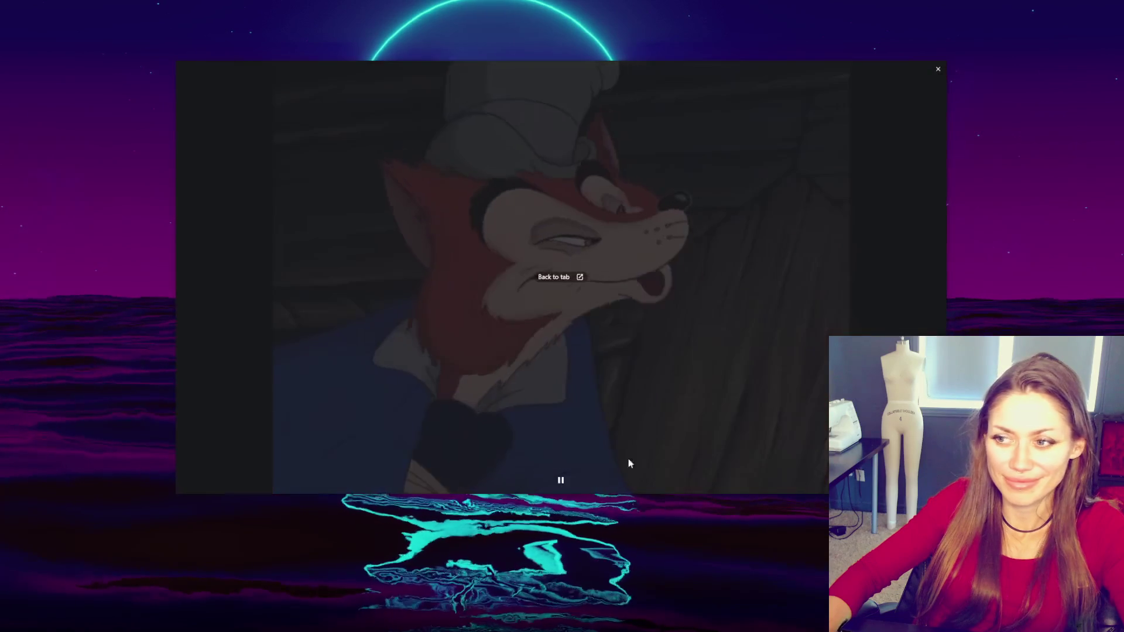
{"action": "left_click", "coordinate": [560, 481]}
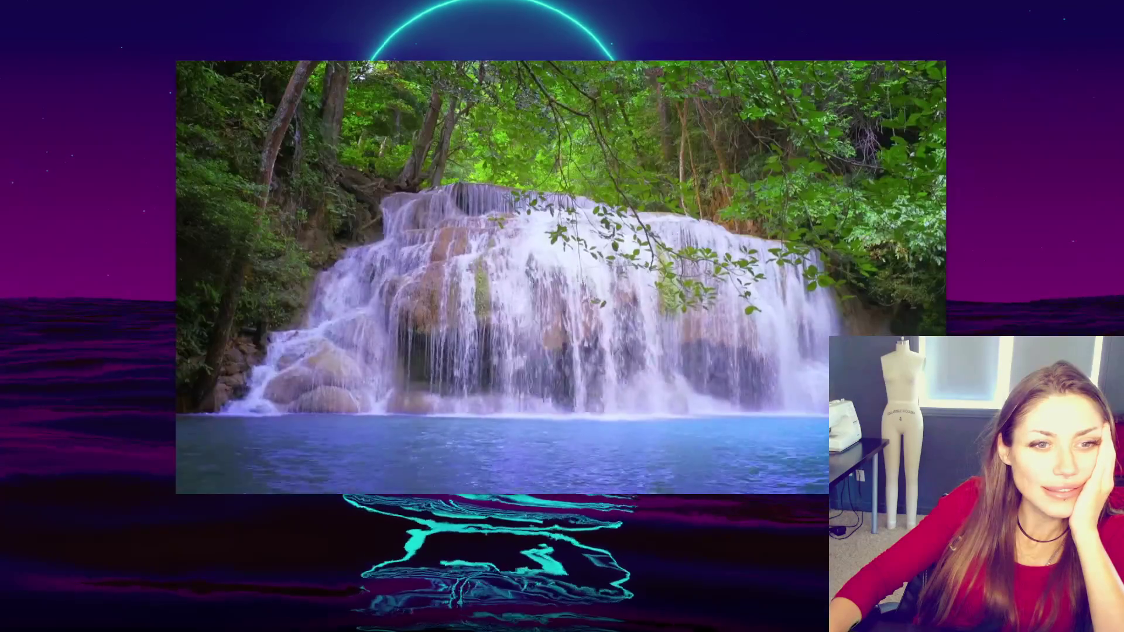
- Close the floating picture-in-picture window showing the waterfall video
{"action": "mouse_move", "coordinate": [817, 204]}
{"action": "left_click", "coordinate": [937, 69]}
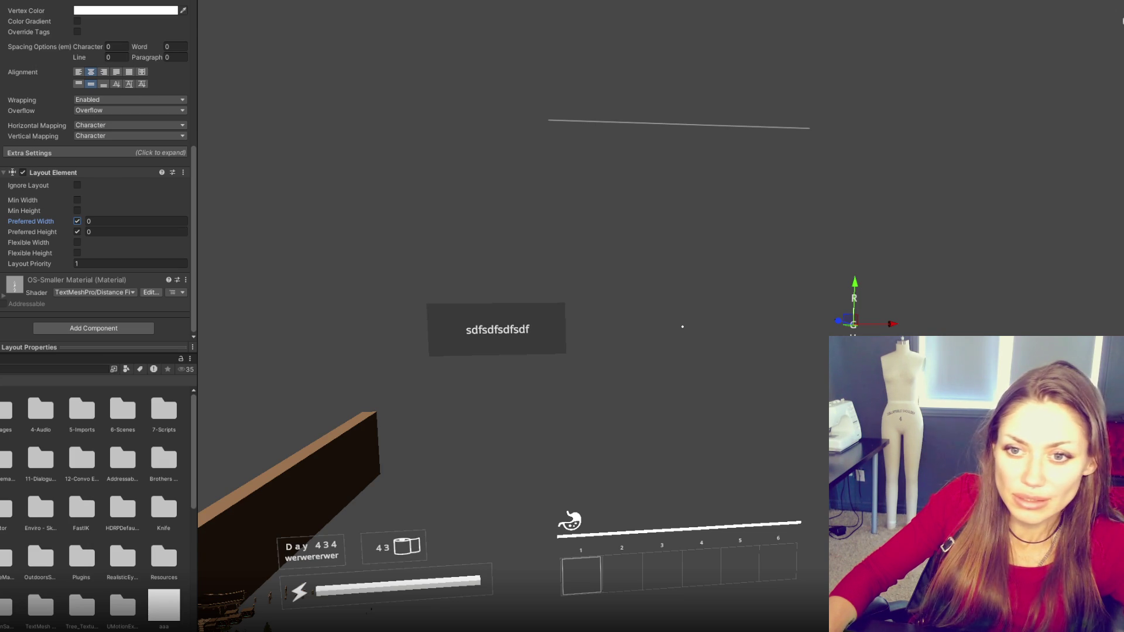
- Set the RIGHT text's preferred height to 0, then clear the dark-panel label's preferred height
{"action": "left_click", "coordinate": [678, 124]}
{"action": "left_click", "coordinate": [498, 329]}
{"action": "scroll", "coordinate": [94, 234], "scroll_direction": "down", "scroll_amount": 3}
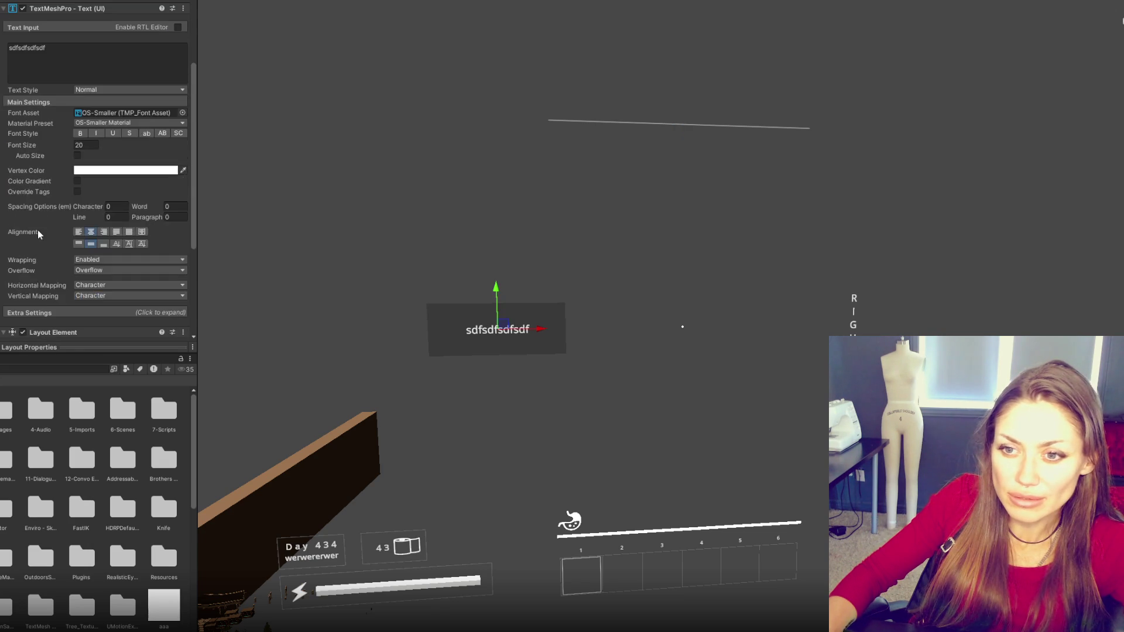
{"action": "left_click", "coordinate": [853, 312]}
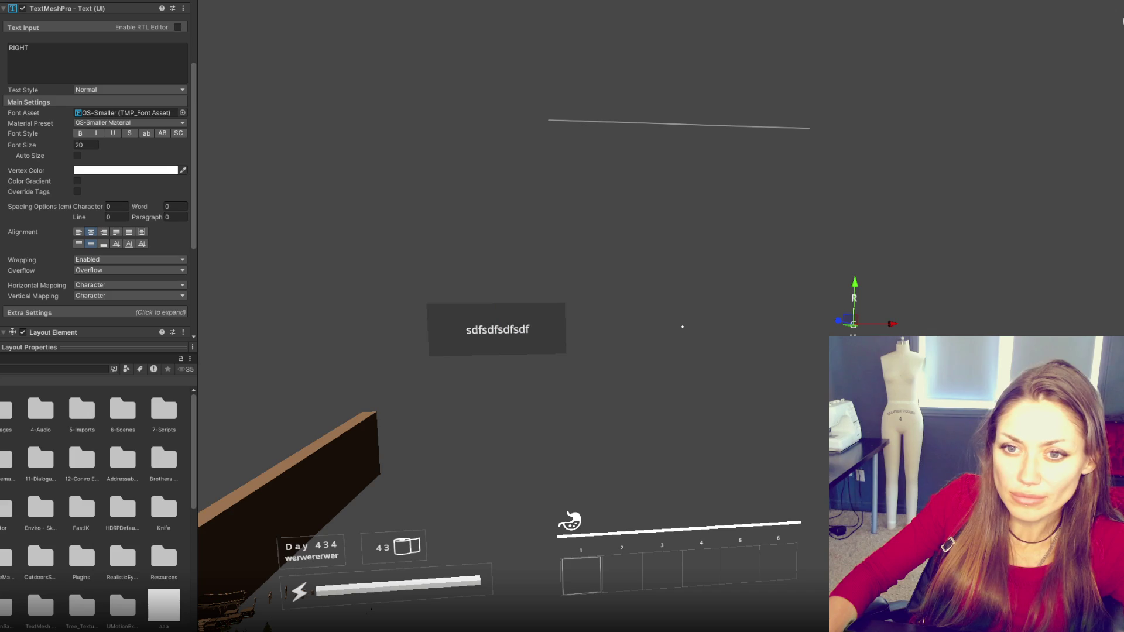
{"action": "scroll", "coordinate": [35, 246], "scroll_direction": "down", "scroll_amount": 3}
{"action": "left_click", "coordinate": [87, 249]}
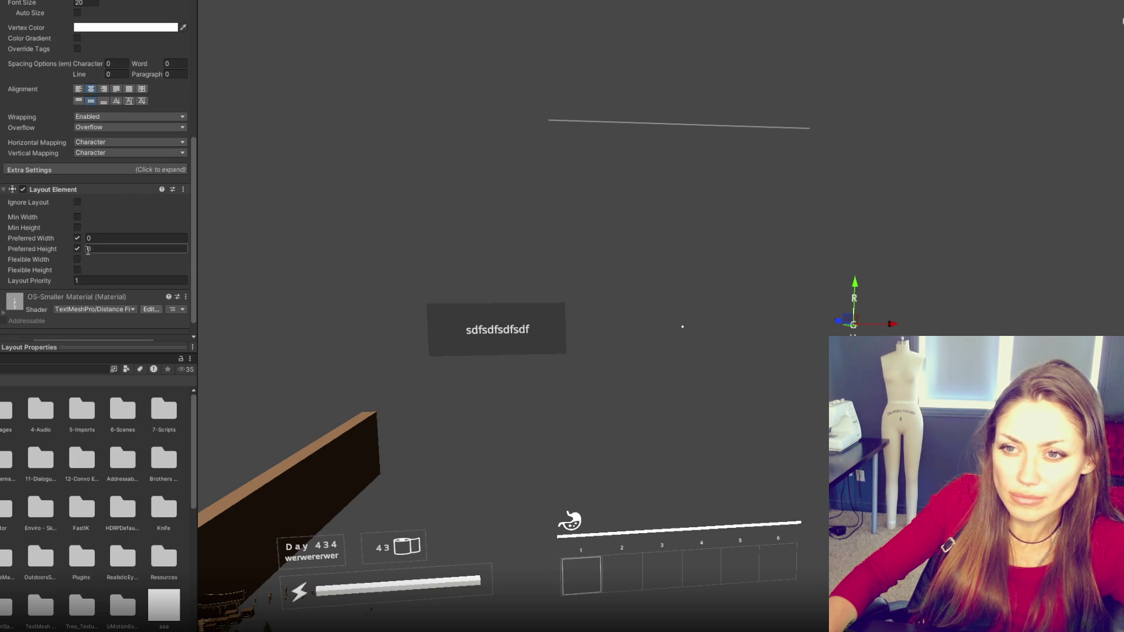
{"action": "key", "text": "Return"}
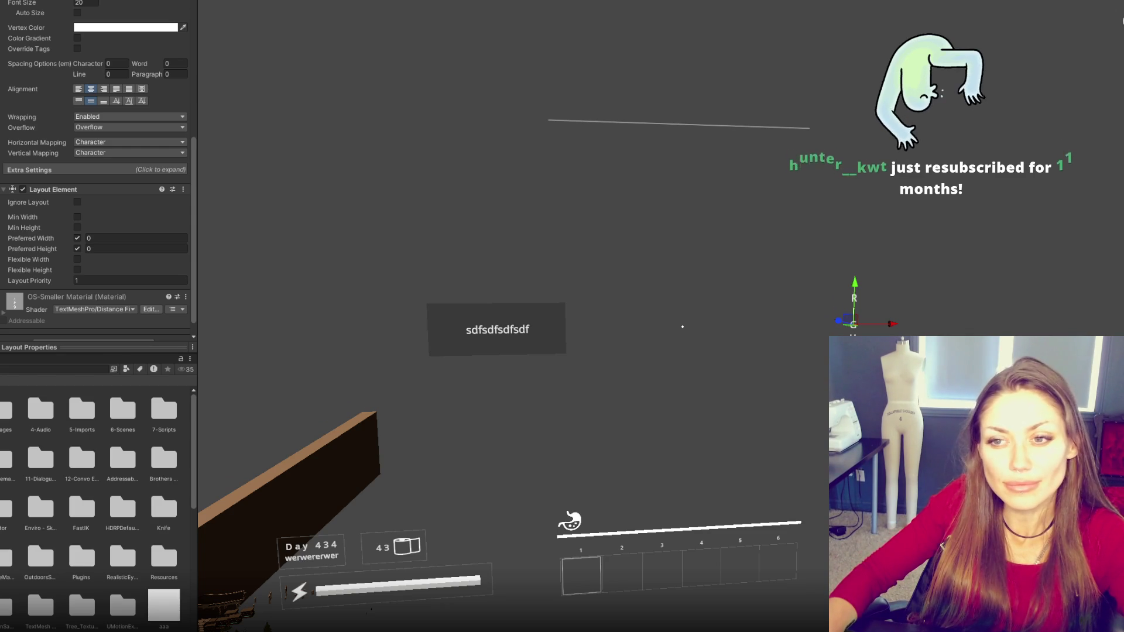
{"action": "left_click", "coordinate": [496, 328]}
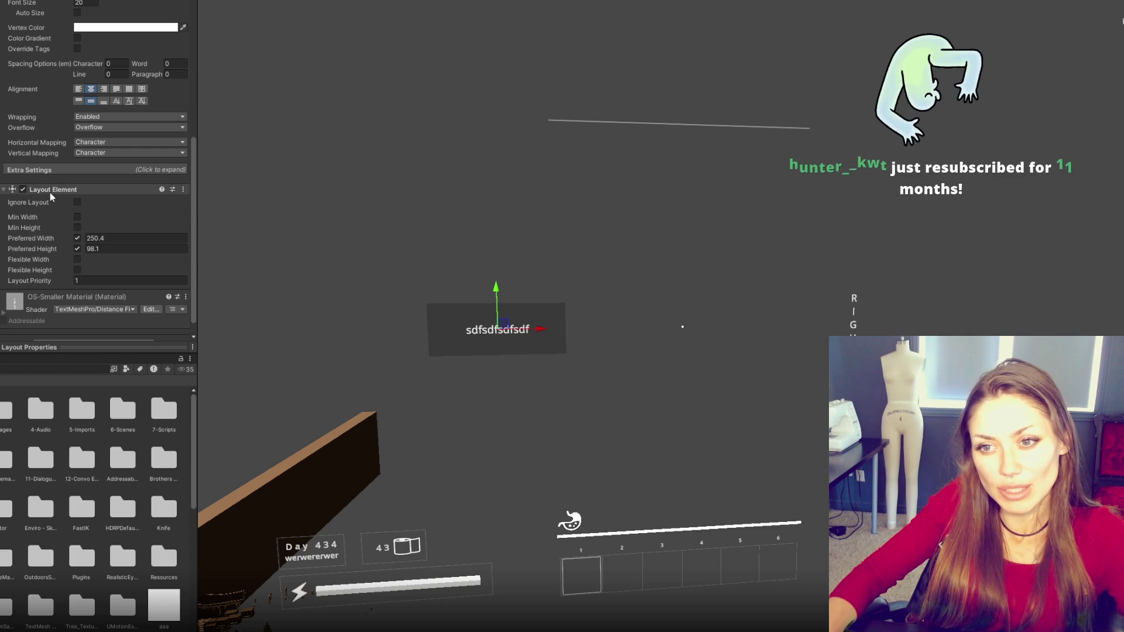
{"action": "left_click", "coordinate": [77, 248]}
- Switch the panel label's Layout Element from preferred to flexible width and height
{"action": "left_click", "coordinate": [77, 238]}
{"action": "left_click", "coordinate": [77, 259]}
{"action": "left_click", "coordinate": [77, 270]}
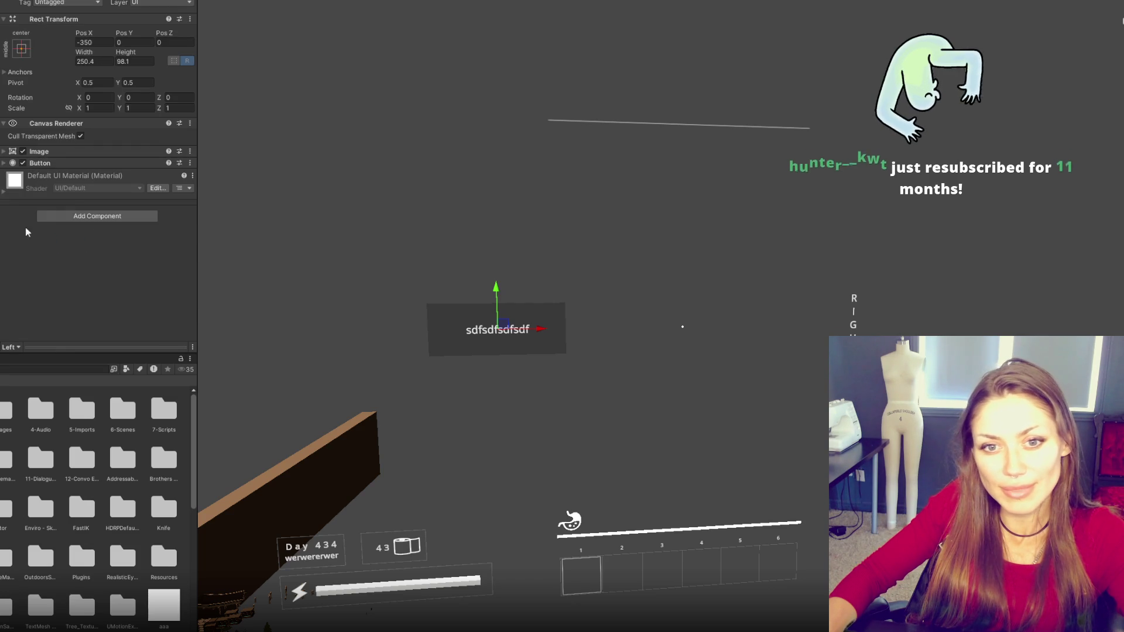
- Add a Layout Element to the left button with preferred size 250.4 × 98.1
{"action": "left_click", "coordinate": [1, 229]}
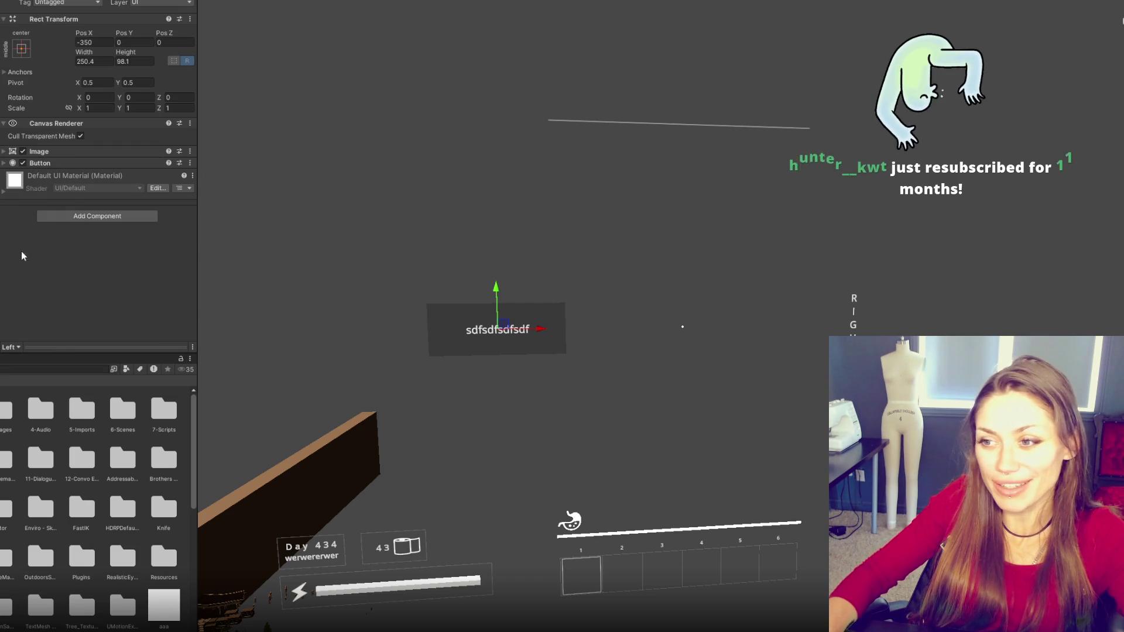
{"action": "left_click", "coordinate": [97, 216]}
{"action": "left_click", "coordinate": [47, 249]}
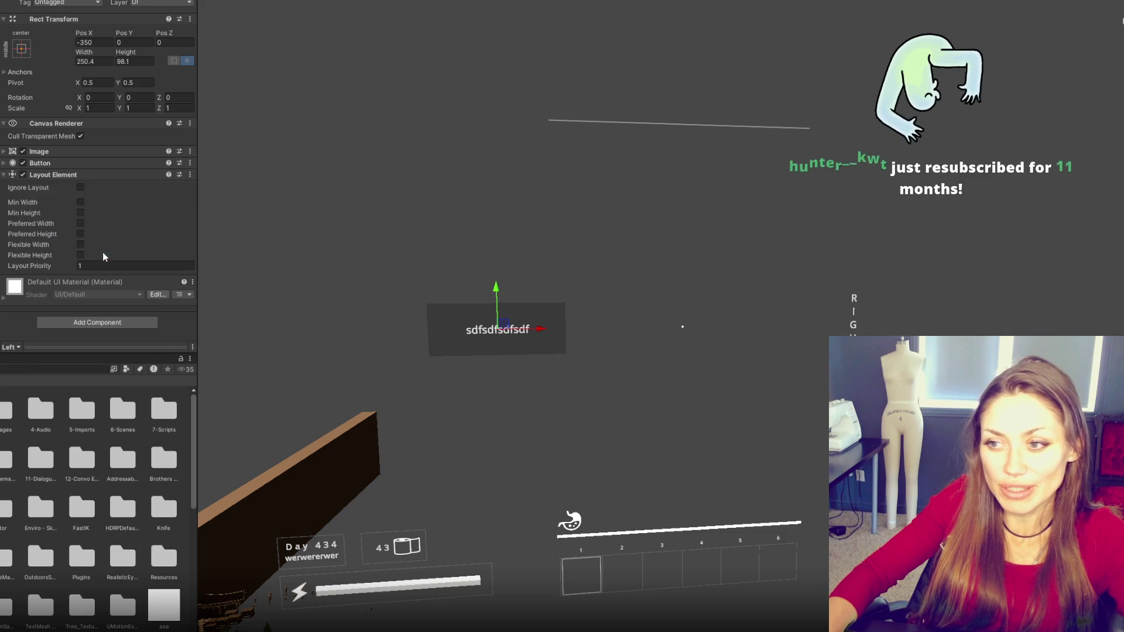
{"action": "left_click", "coordinate": [80, 223]}
{"action": "left_click", "coordinate": [81, 234]}
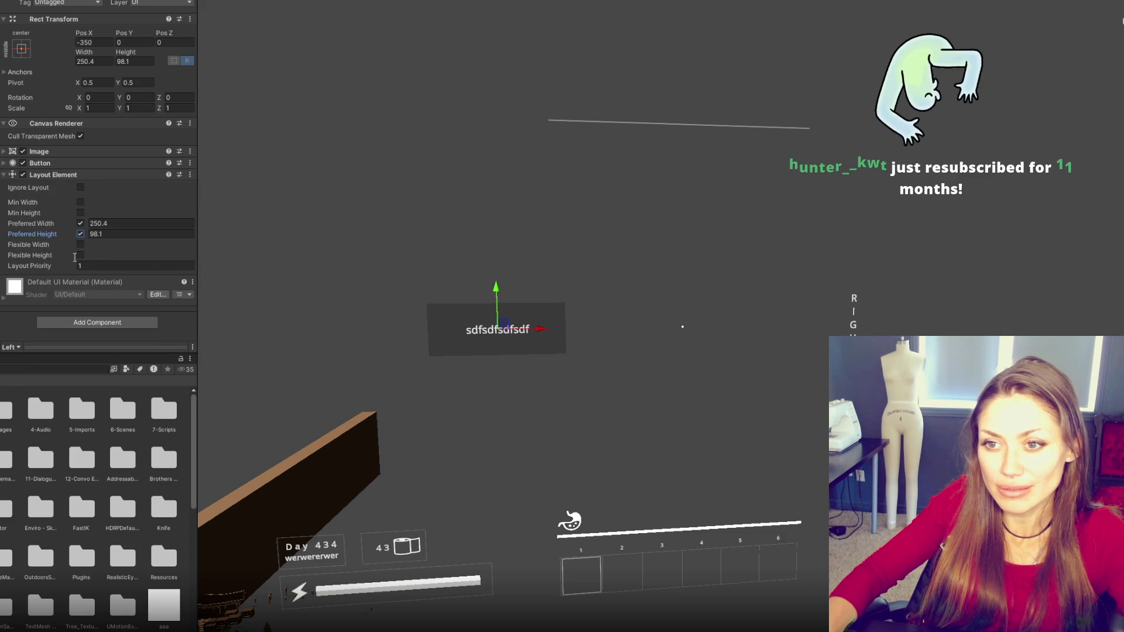
{"action": "left_click", "coordinate": [1, 240]}
{"action": "double_click", "coordinate": [26, 191]}
- Type 'werwerwer' as the label text, try preferred sizing on it, then undo
{"action": "type", "text": "werwerwer"}
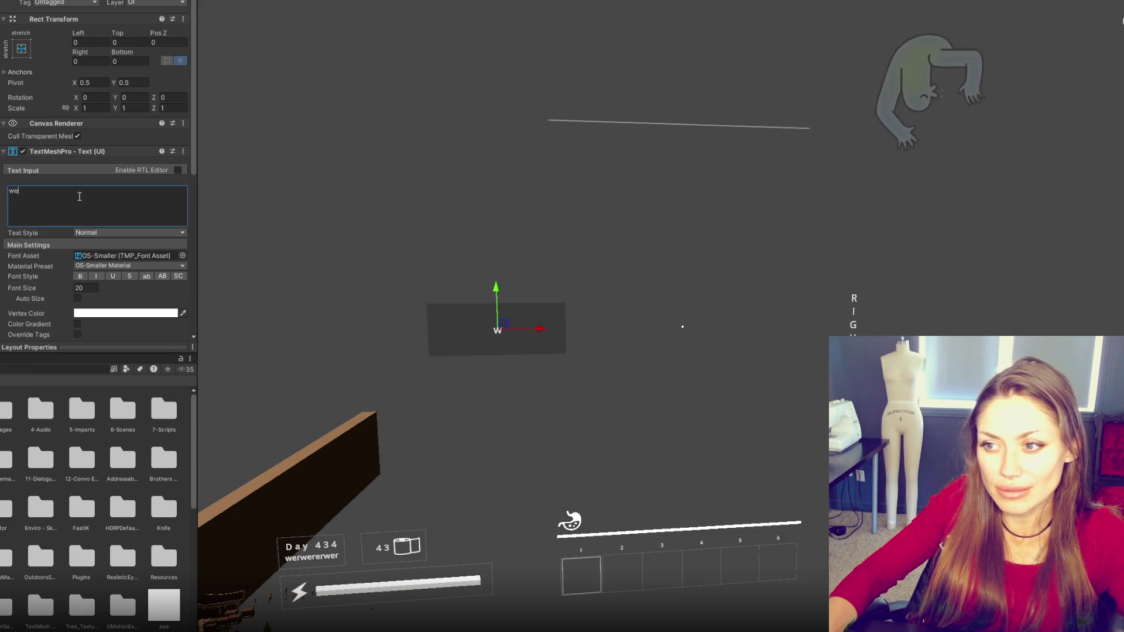
{"action": "scroll", "coordinate": [86, 203], "scroll_direction": "down", "scroll_amount": 3}
{"action": "scroll", "coordinate": [86, 234], "scroll_direction": "down", "scroll_amount": 8}
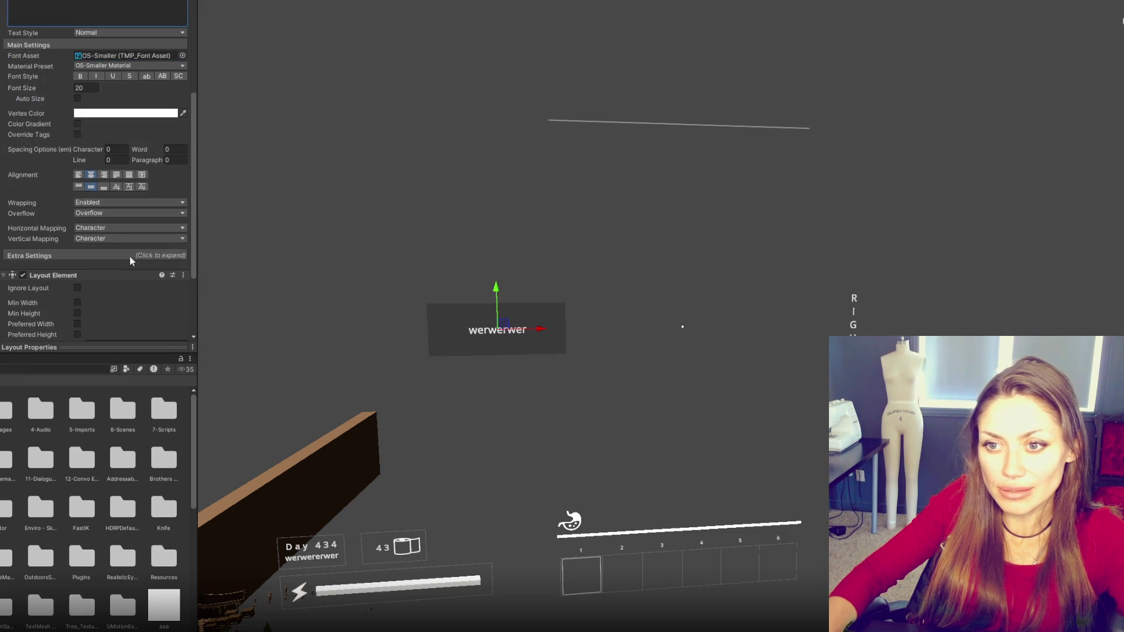
{"action": "left_click", "coordinate": [76, 253]}
{"action": "left_click", "coordinate": [77, 243]}
{"action": "left_click", "coordinate": [77, 232]}
{"action": "left_click", "coordinate": [77, 221]}
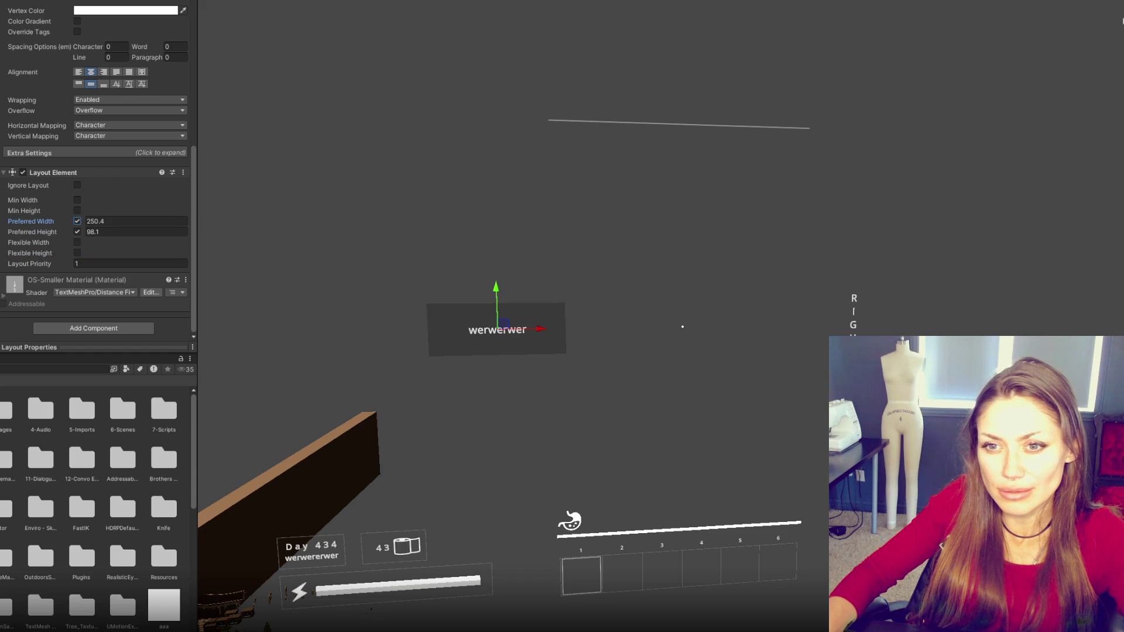
{"action": "scroll", "coordinate": [106, 237], "scroll_direction": "up", "scroll_amount": 11}
{"action": "key", "text": "ctrl+z"}
{"action": "key", "text": "ctrl+z"}
{"action": "key", "text": "ctrl+z"}
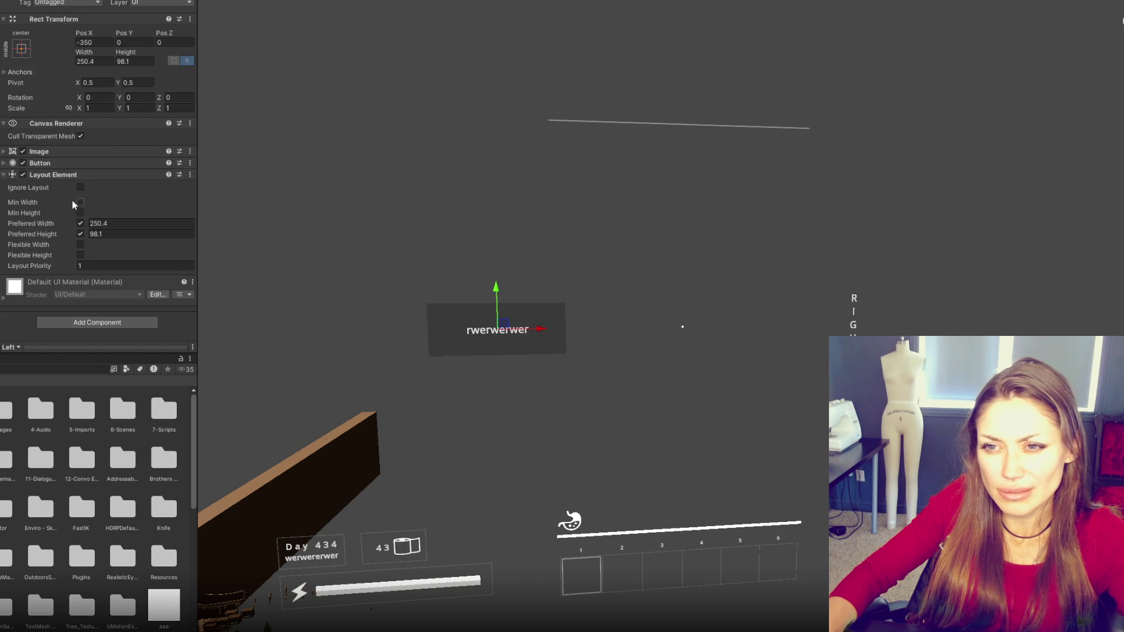
- Make the left button's Layout Element flexible 1×1 with preferred width and height off
{"action": "left_click", "coordinate": [80, 234]}
{"action": "left_click", "coordinate": [80, 234]}
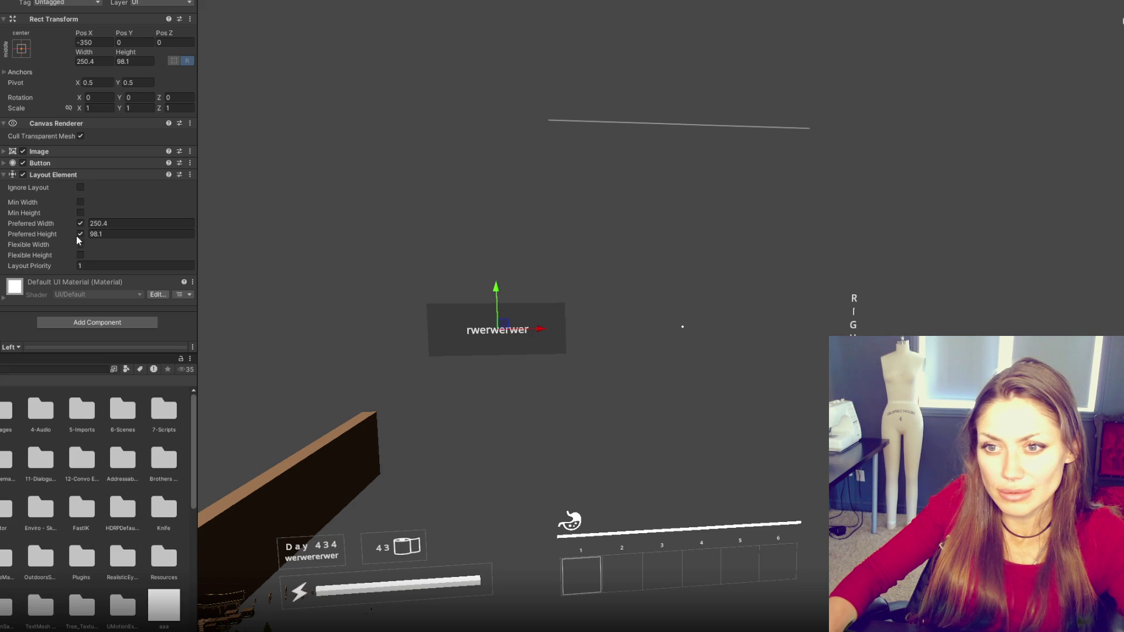
{"action": "left_click", "coordinate": [80, 244]}
{"action": "left_click", "coordinate": [80, 254]}
{"action": "left_click", "coordinate": [80, 233]}
{"action": "left_click", "coordinate": [80, 223]}
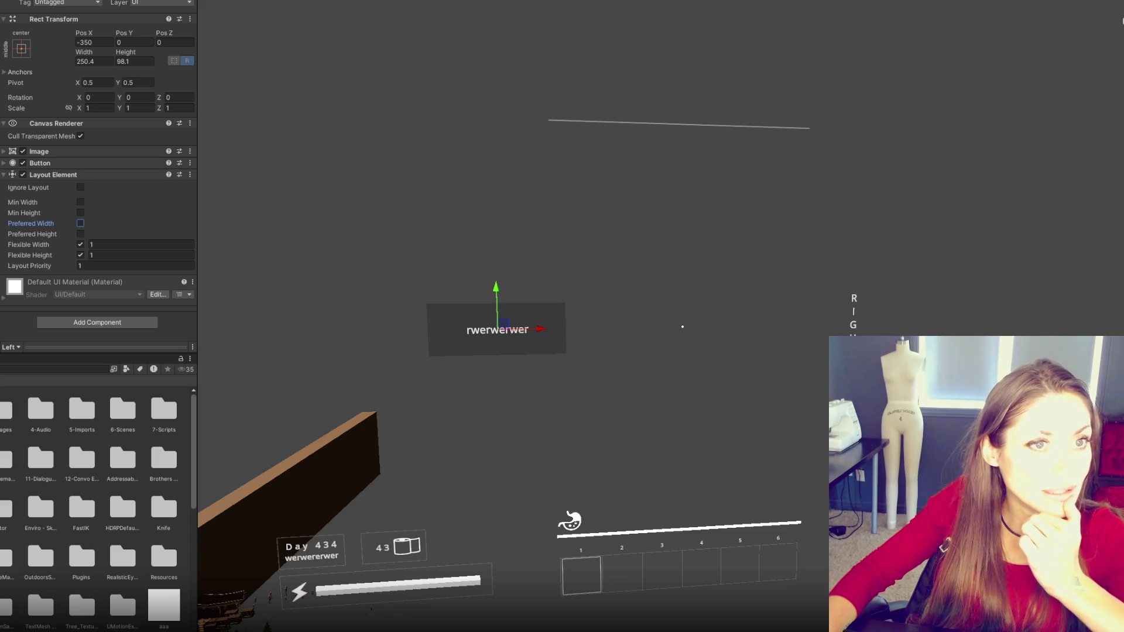
{"action": "key", "text": "alt+Tab"}
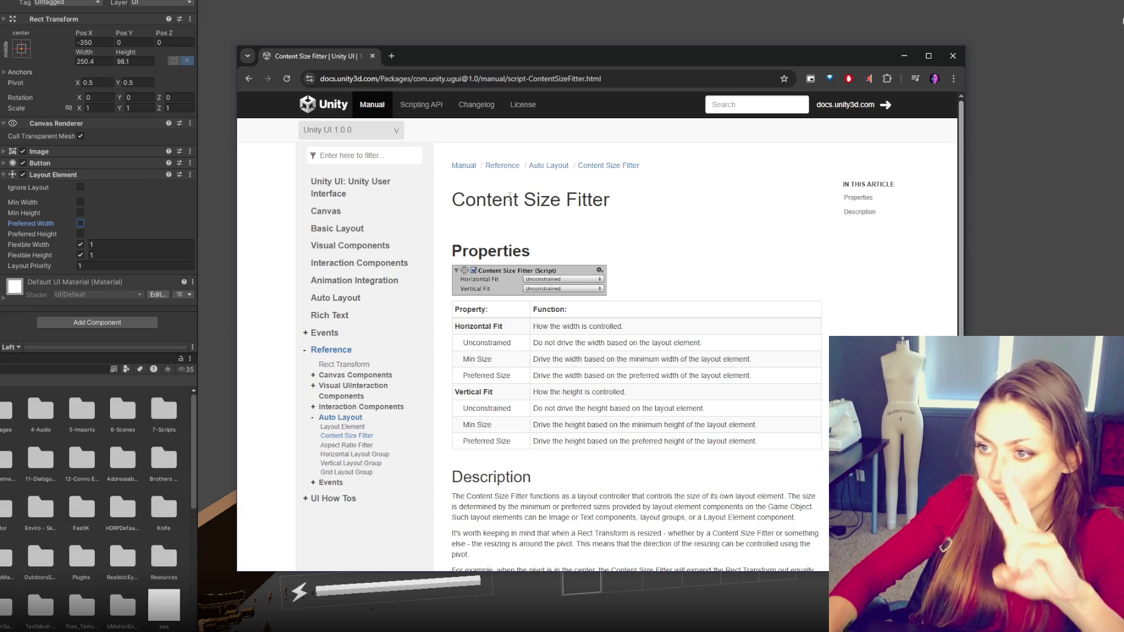
- Read through the Content Size Fitter manual page, briefly highlighting its description text
{"action": "scroll", "coordinate": [550, 171], "scroll_direction": "down", "scroll_amount": 3}
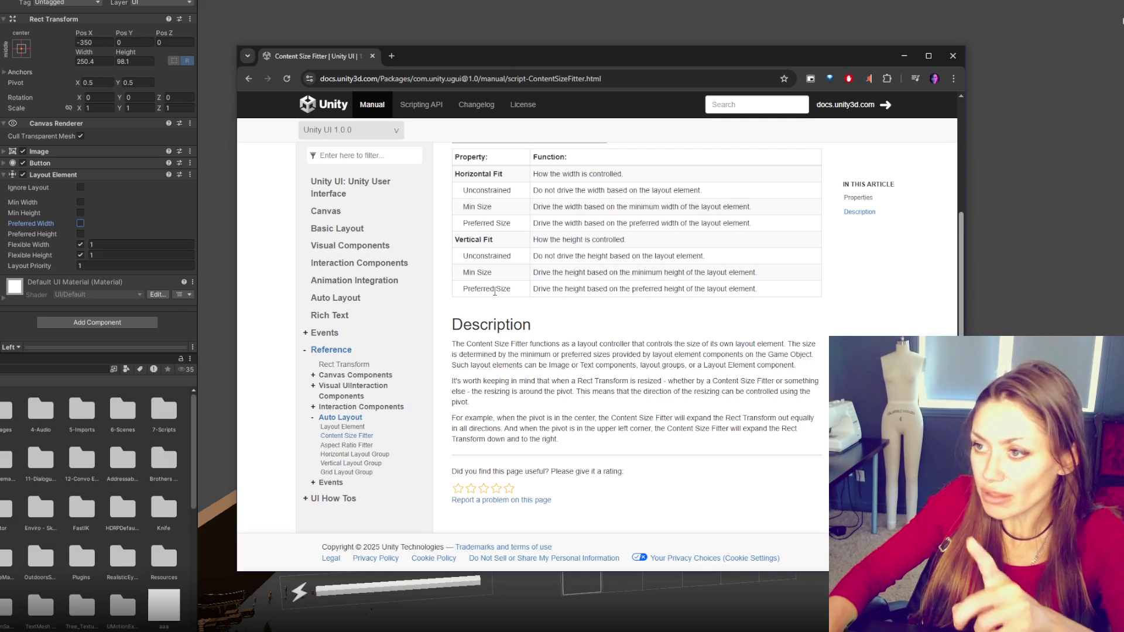
{"action": "scroll", "coordinate": [792, 420], "scroll_direction": "up", "scroll_amount": 3}
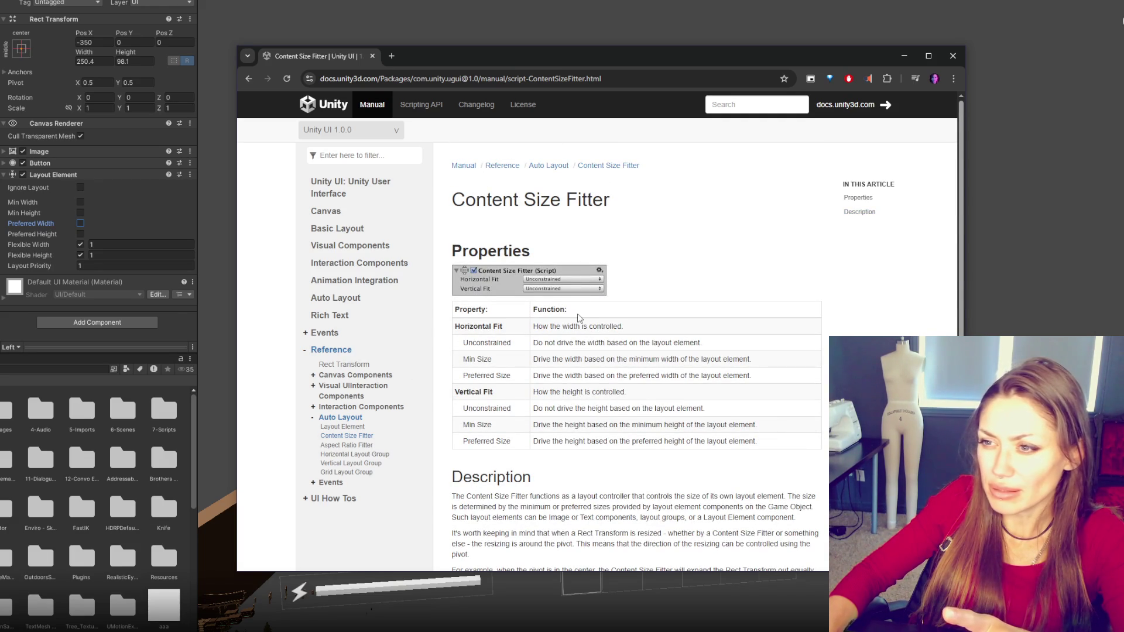
{"action": "scroll", "coordinate": [649, 294], "scroll_direction": "down", "scroll_amount": 2}
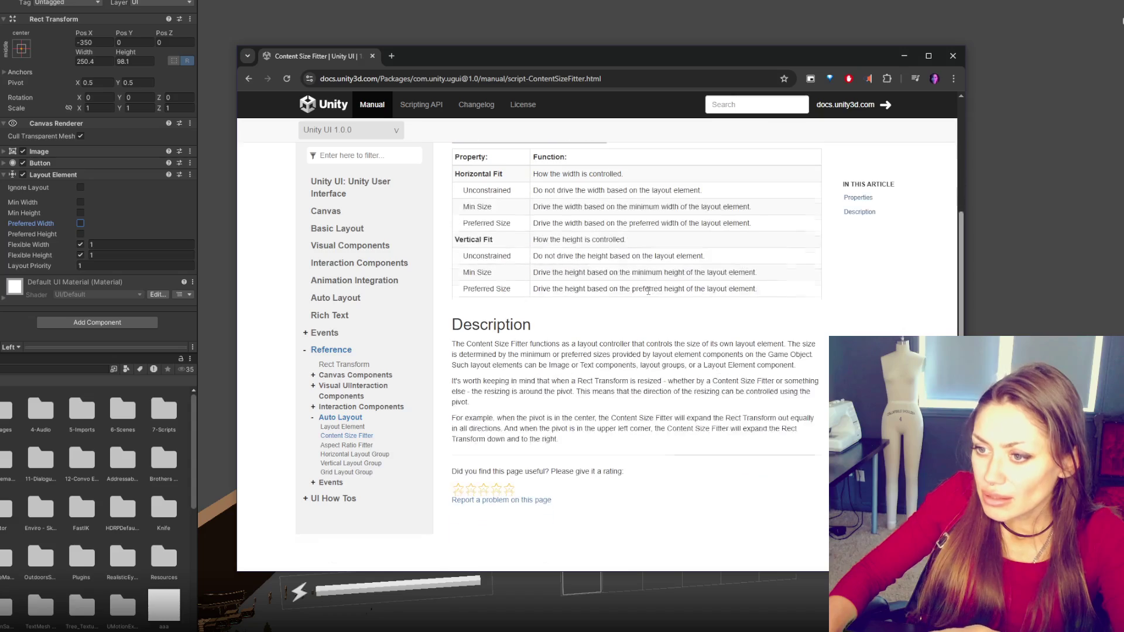
{"action": "mouse_move", "coordinate": [454, 344]}
{"action": "left_mouse_down"}
{"action": "mouse_move", "coordinate": [815, 356]}
{"action": "mouse_move", "coordinate": [796, 365]}
{"action": "left_mouse_up"}
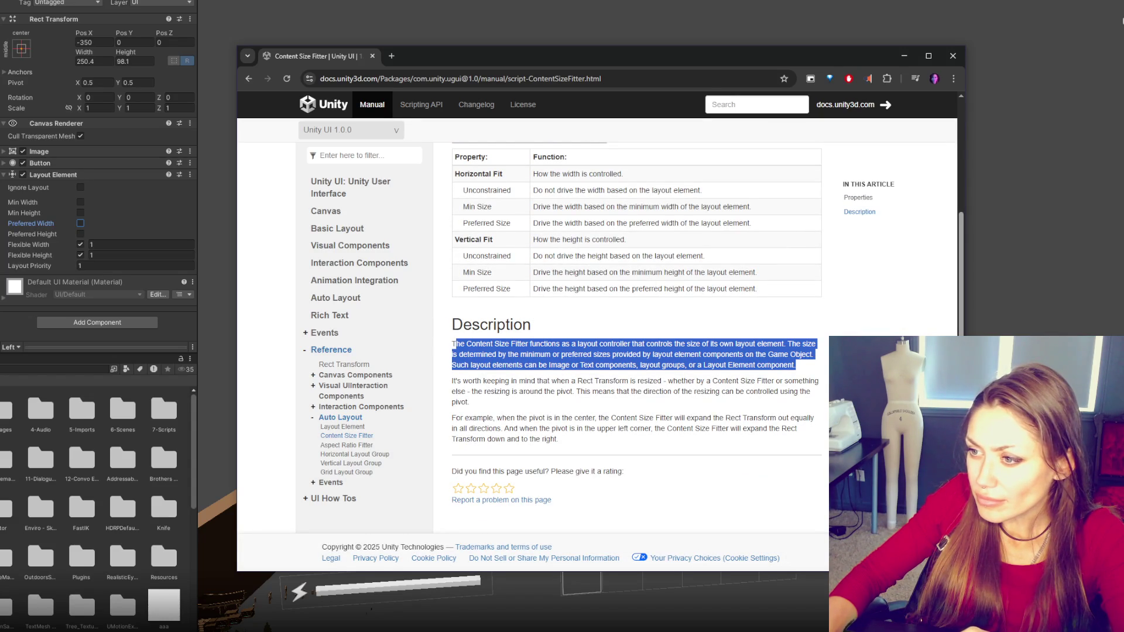
{"action": "left_click", "coordinate": [807, 366]}
{"action": "scroll", "coordinate": [808, 367], "scroll_direction": "up", "scroll_amount": 3}
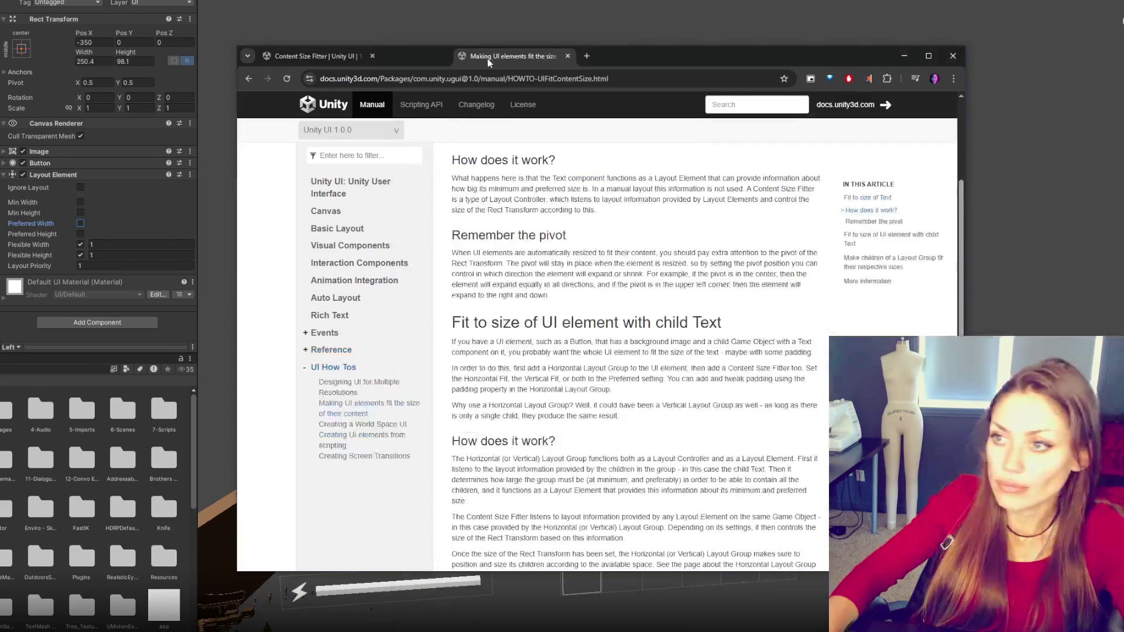
- Read the fit-to-content guide's paragraphs on manual positioning and automatic content sizing
{"action": "scroll", "coordinate": [597, 241], "scroll_direction": "down", "scroll_amount": 5}
{"action": "scroll", "coordinate": [599, 240], "scroll_direction": "down", "scroll_amount": 5}
{"action": "scroll", "coordinate": [633, 303], "scroll_direction": "up", "scroll_amount": 15}
{"action": "triple_click", "coordinate": [469, 242]}
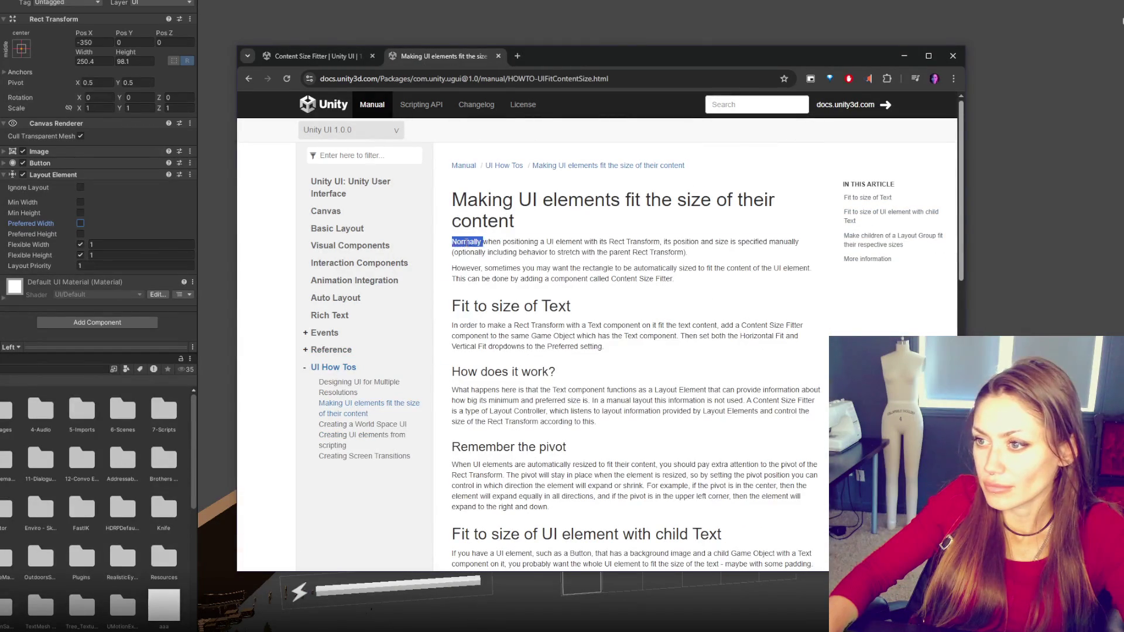
{"action": "triple_click", "coordinate": [550, 273]}
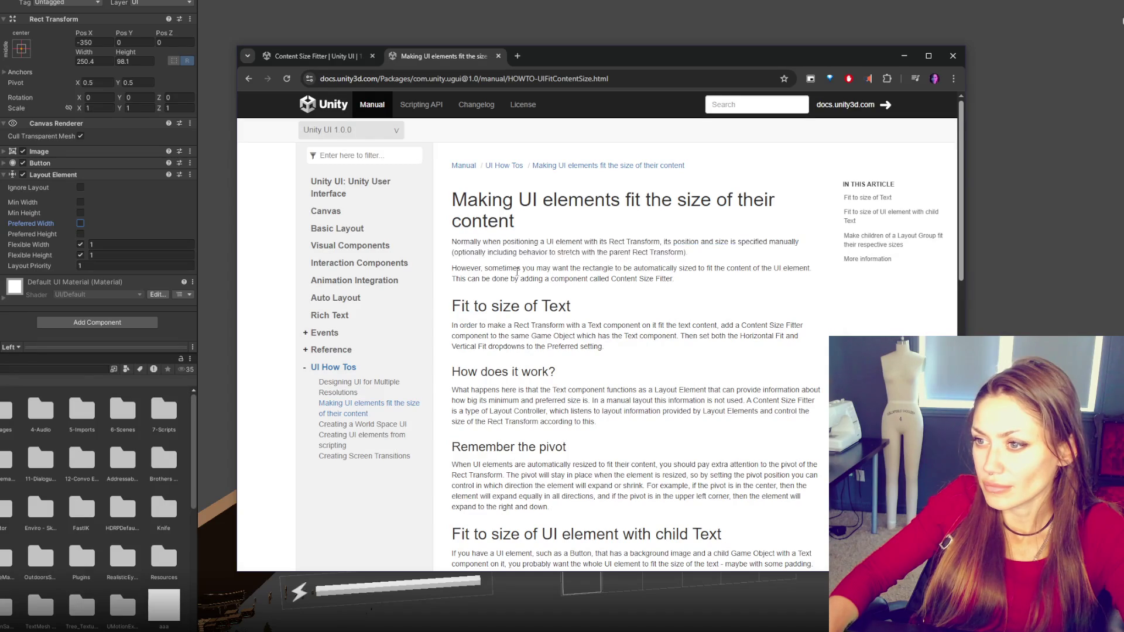
{"action": "double_click", "coordinate": [521, 326]}
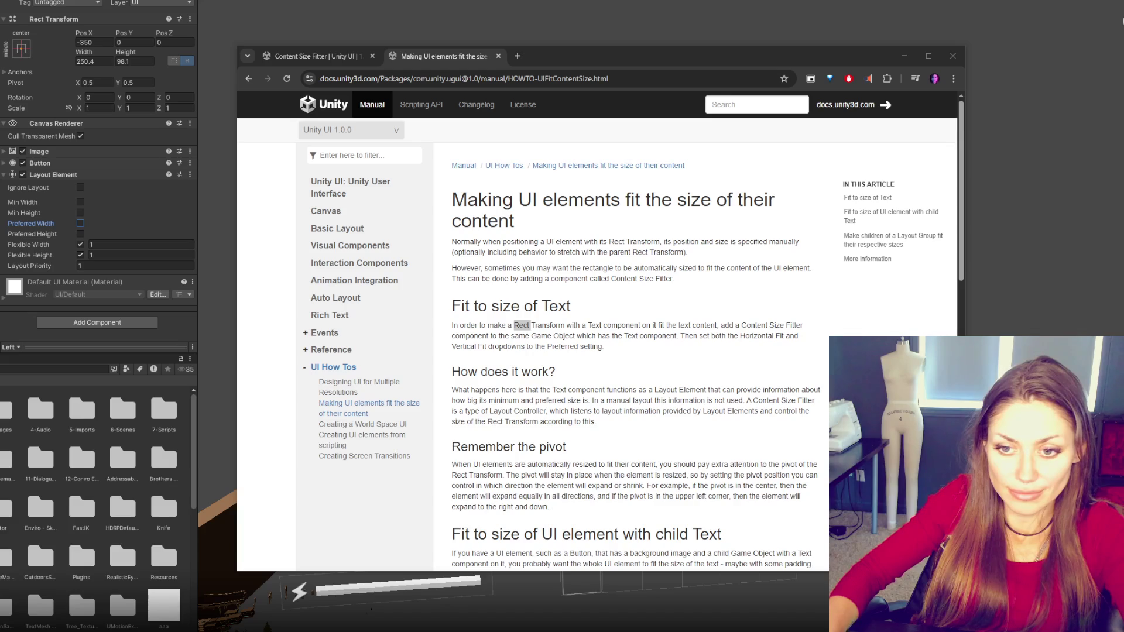
{"action": "key", "text": "super"}
{"action": "type", "text": "so"}
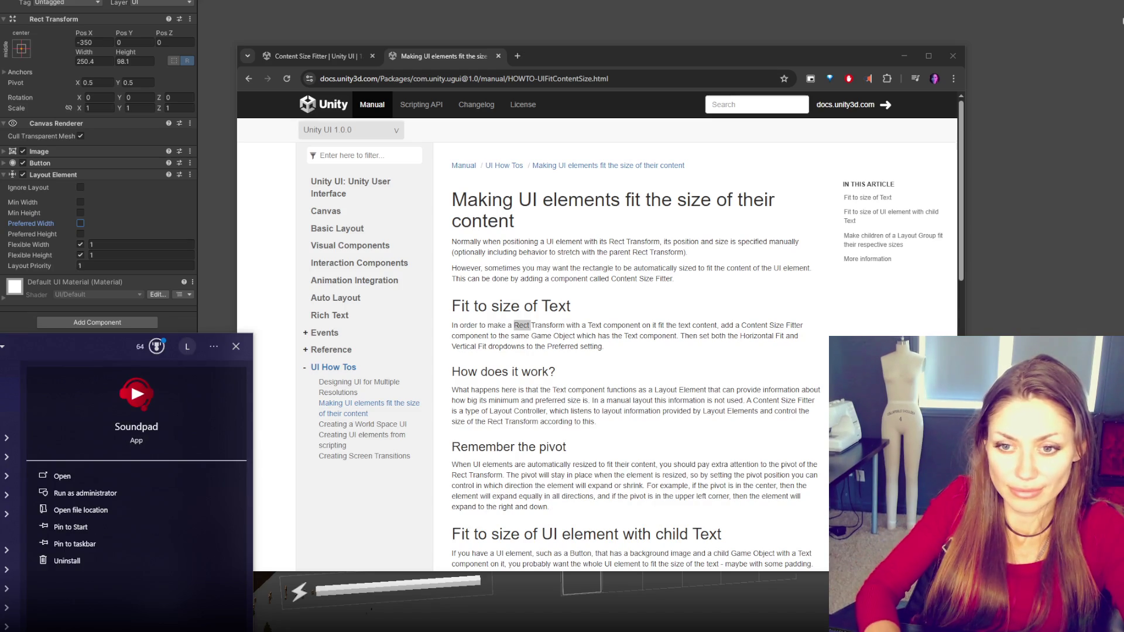
{"action": "key", "text": "Return"}
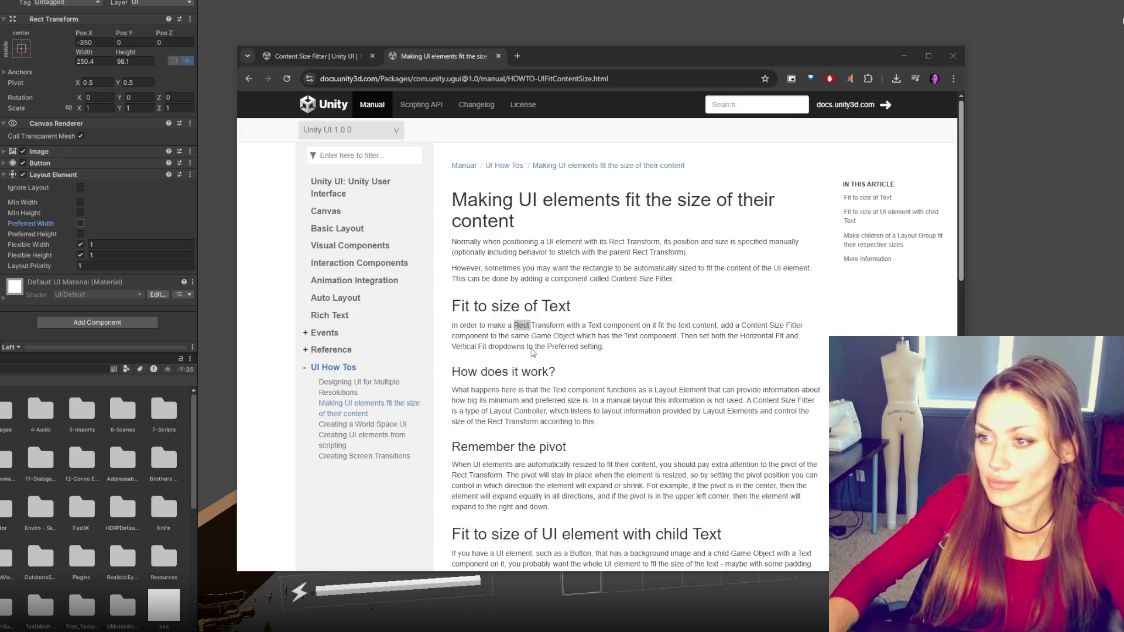
{"action": "left_click", "coordinate": [464, 270]}
- Drag-select the 'Fit to size of Text' steps and the 'How does it work?' paragraph
{"action": "scroll", "coordinate": [464, 269], "scroll_direction": "down", "scroll_amount": 1}
{"action": "mouse_move", "coordinate": [464, 271]}
{"action": "left_mouse_down"}
{"action": "mouse_move", "coordinate": [551, 274]}
{"action": "mouse_move", "coordinate": [557, 321]}
{"action": "mouse_move", "coordinate": [676, 295]}
{"action": "left_mouse_up"}
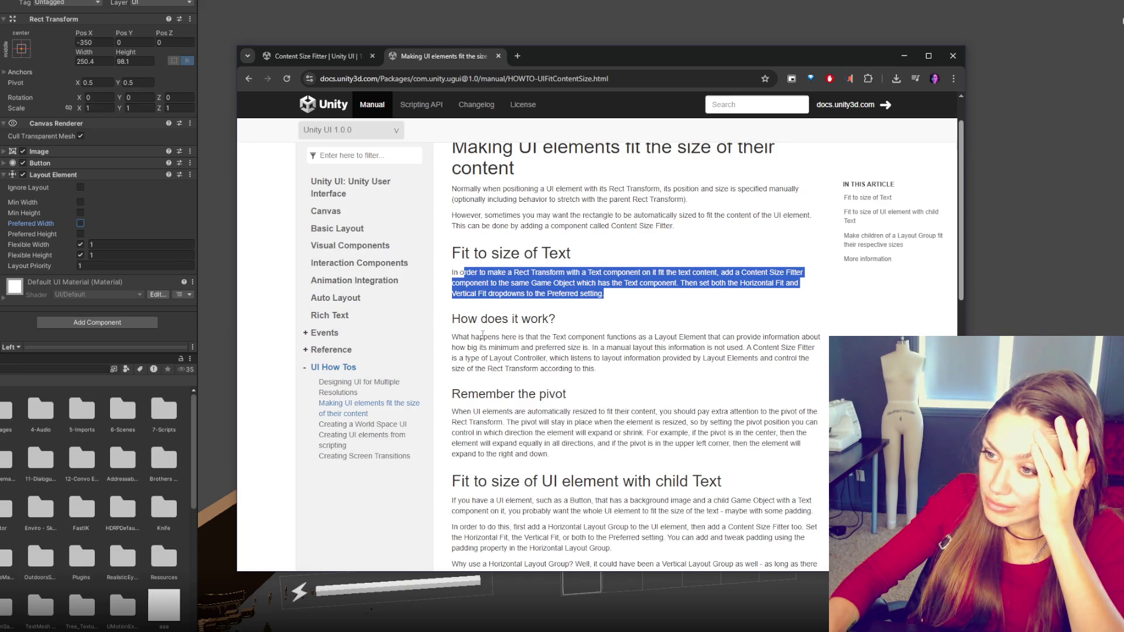
{"action": "scroll", "coordinate": [530, 324], "scroll_direction": "down", "scroll_amount": 3}
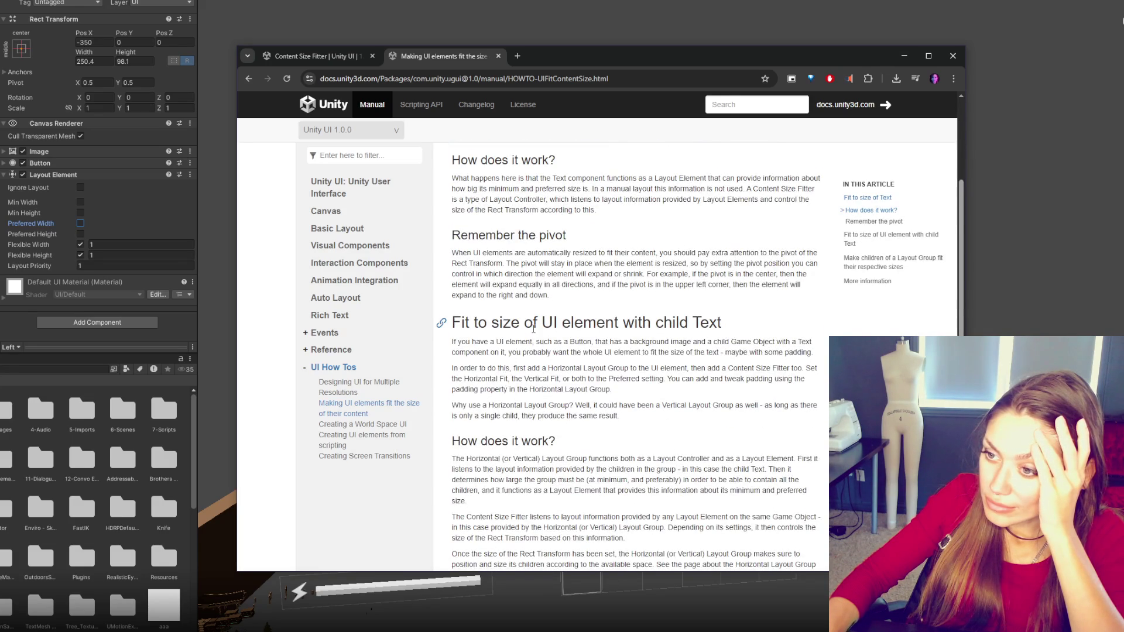
{"action": "scroll", "coordinate": [533, 329], "scroll_direction": "down", "scroll_amount": 1}
{"action": "scroll", "coordinate": [456, 303], "scroll_direction": "up", "scroll_amount": 4}
{"action": "left_click_drag", "start_coordinate": [454, 336], "coordinate": [656, 373]}
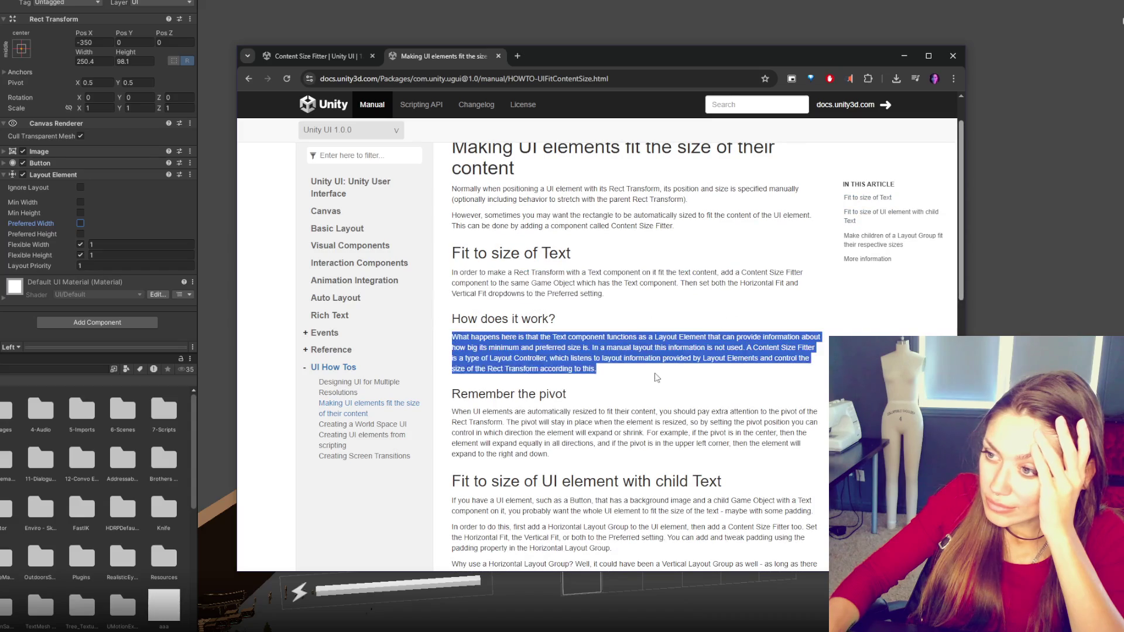
{"action": "scroll", "coordinate": [667, 369], "scroll_direction": "down", "scroll_amount": 2}
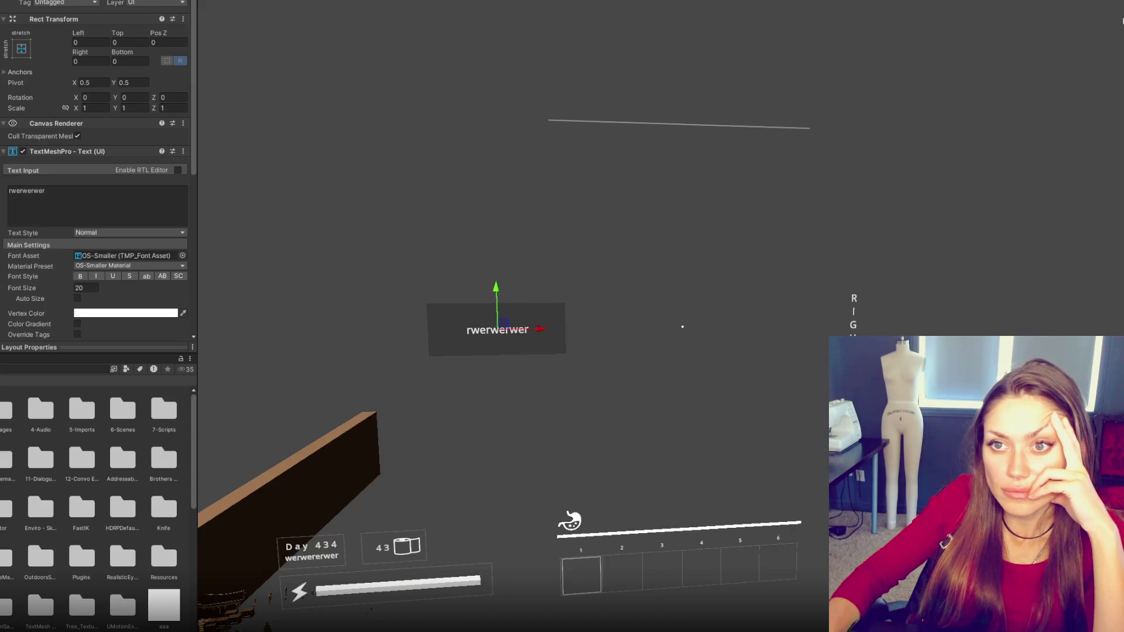
- Anchor the label middle-centre and switch its Layout Element from preferred to flexible size
{"action": "left_click", "coordinate": [22, 48]}
{"action": "left_click", "coordinate": [81, 154]}
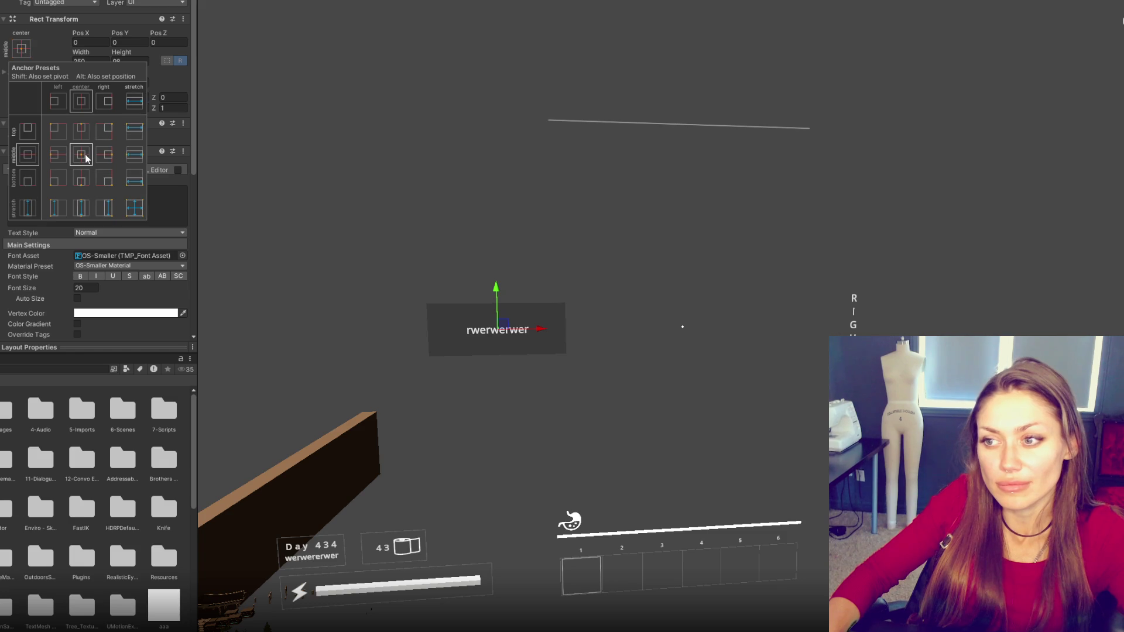
{"action": "left_click", "coordinate": [149, 202]}
{"action": "scroll", "coordinate": [75, 294], "scroll_direction": "down", "scroll_amount": 10}
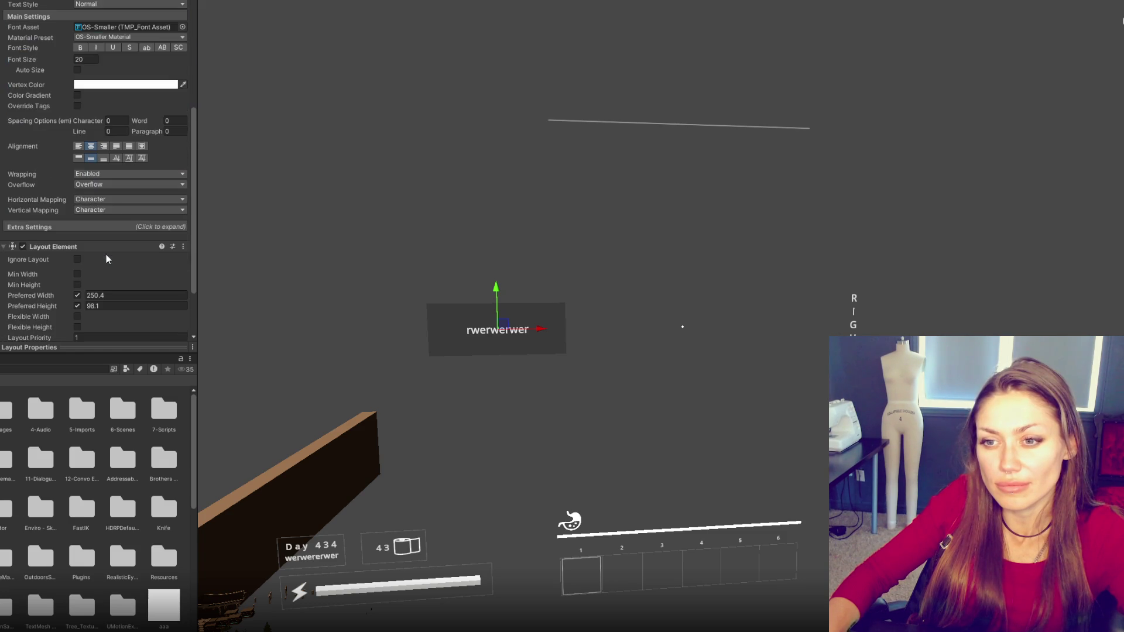
{"action": "left_click", "coordinate": [77, 295]}
{"action": "left_click", "coordinate": [77, 305]}
{"action": "left_click", "coordinate": [77, 316]}
{"action": "left_click", "coordinate": [77, 326]}
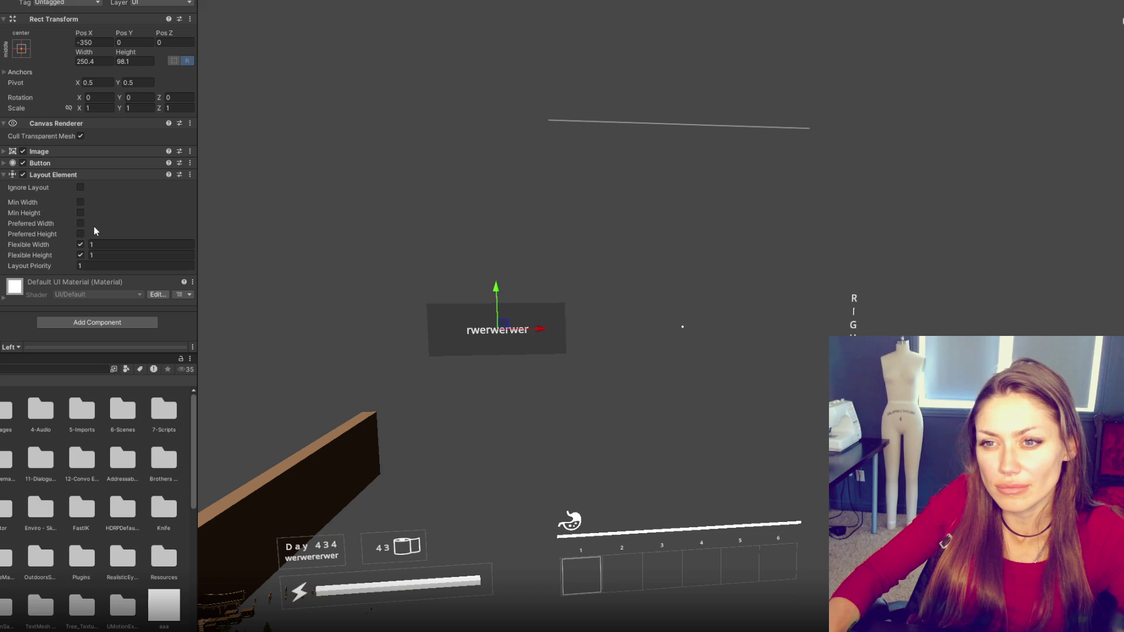
- Switch the button's Layout Element from flexible to preferred width and height
{"action": "left_click", "coordinate": [80, 255]}
{"action": "left_click", "coordinate": [81, 245]}
{"action": "left_click", "coordinate": [81, 244]}
{"action": "left_click", "coordinate": [80, 255]}
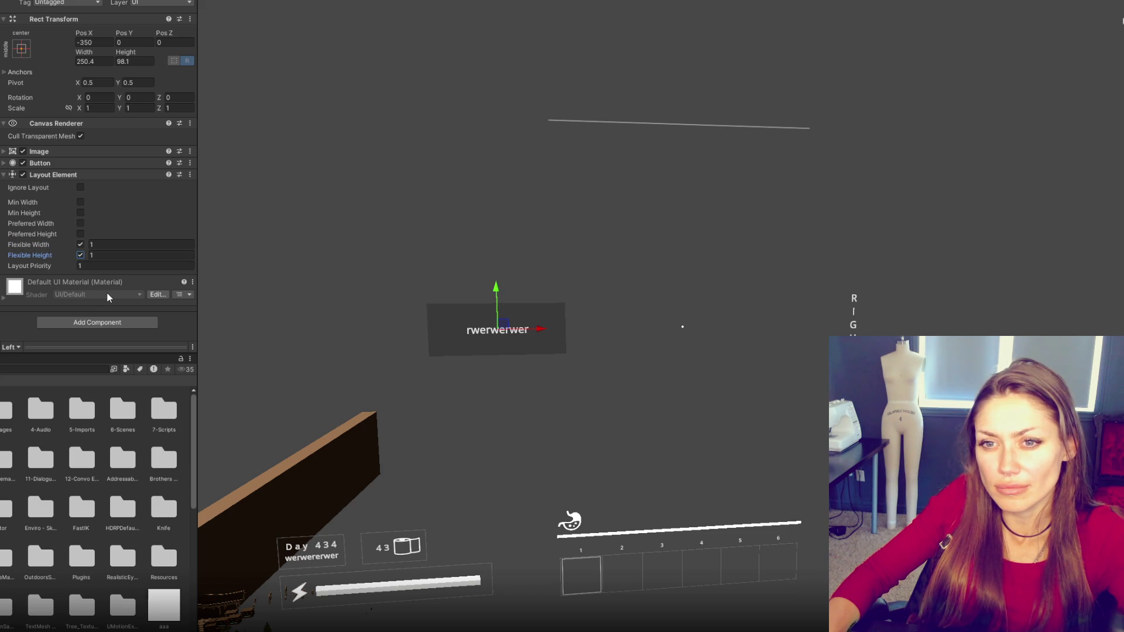
{"action": "left_click", "coordinate": [80, 255]}
{"action": "left_click", "coordinate": [81, 245]}
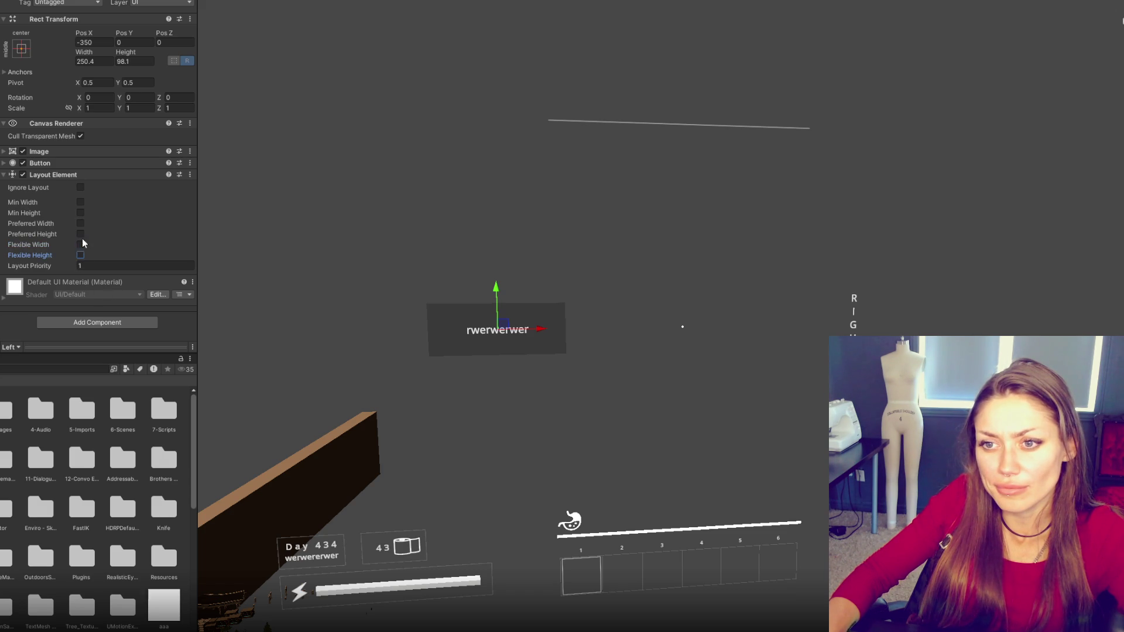
{"action": "left_click", "coordinate": [80, 223]}
{"action": "left_click", "coordinate": [80, 233]}
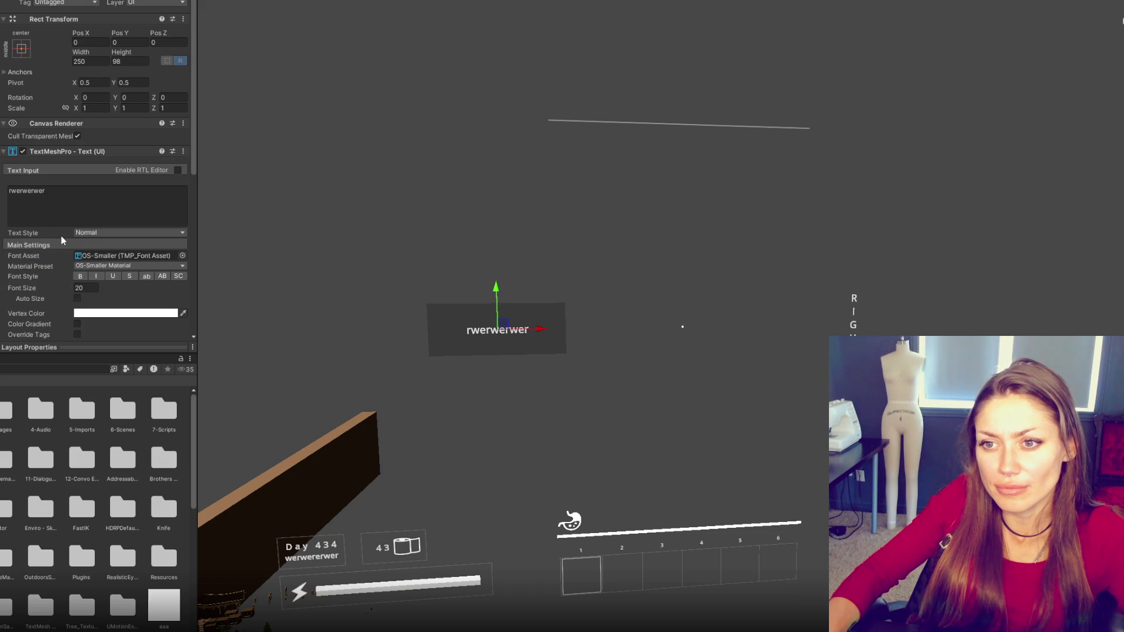
- Turn the label's preferred width and height back on and its flexible sizing off
{"action": "scroll", "coordinate": [106, 212], "scroll_direction": "down", "scroll_amount": 10}
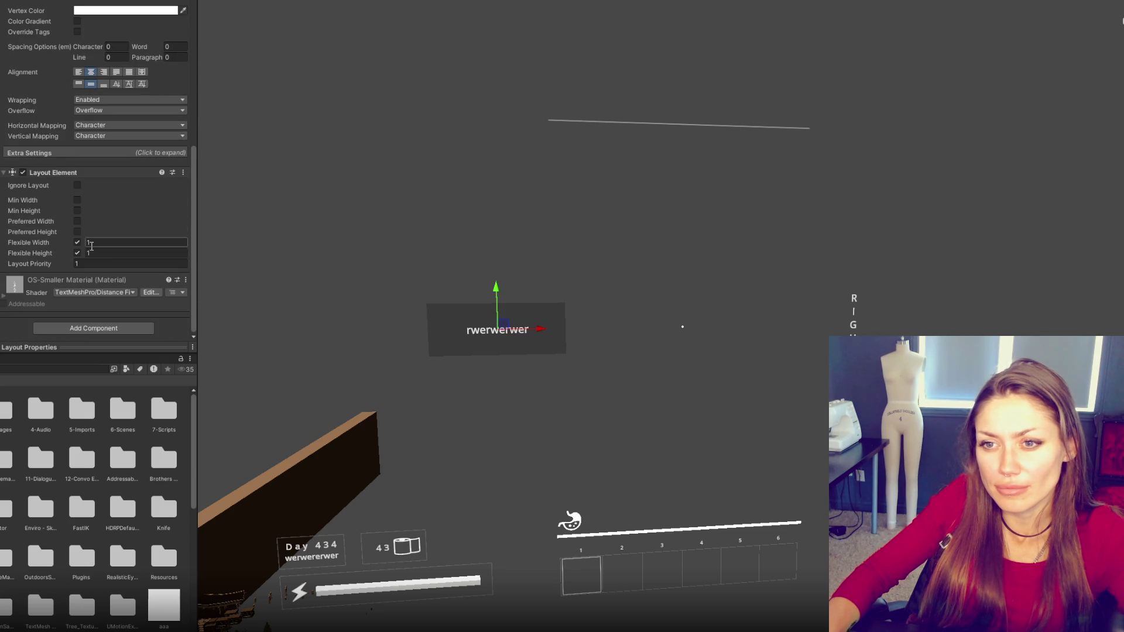
{"action": "left_click", "coordinate": [76, 221]}
{"action": "left_click", "coordinate": [76, 232]}
{"action": "left_click", "coordinate": [77, 242]}
{"action": "left_click", "coordinate": [77, 253]}
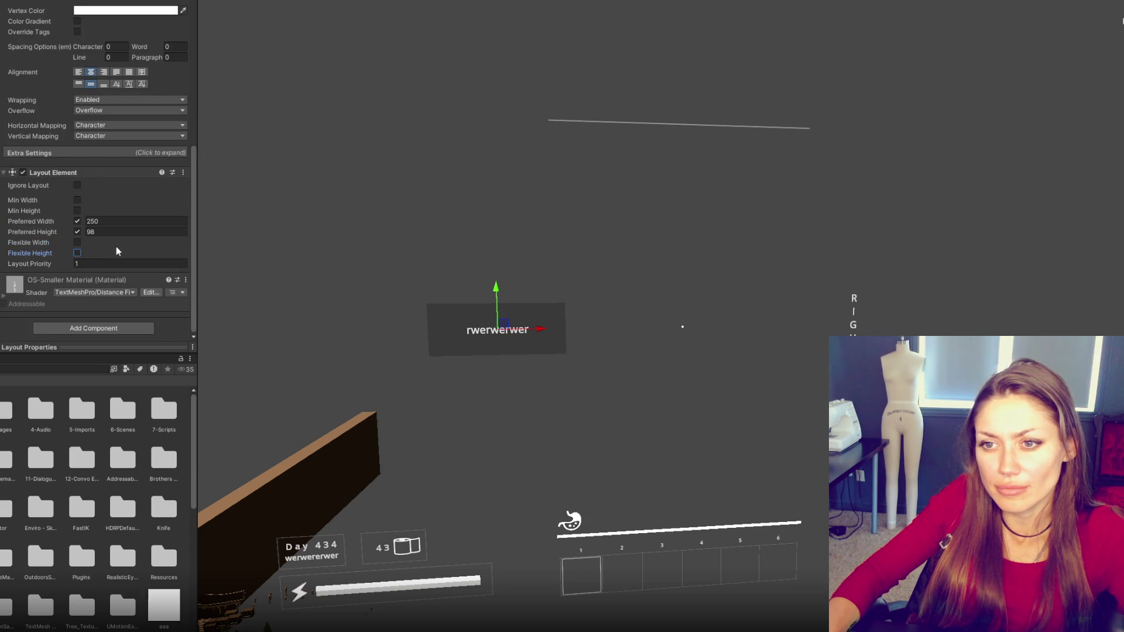
- Change the label text to 'sdfsdfsdfsdf' and bring up the button's Layout Element options
{"action": "scroll", "coordinate": [115, 234], "scroll_direction": "up", "scroll_amount": 6}
{"action": "double_click", "coordinate": [26, 60]}
{"action": "scroll", "coordinate": [152, 153], "scroll_direction": "up", "scroll_amount": 4}
{"action": "type", "text": "sdfs"}
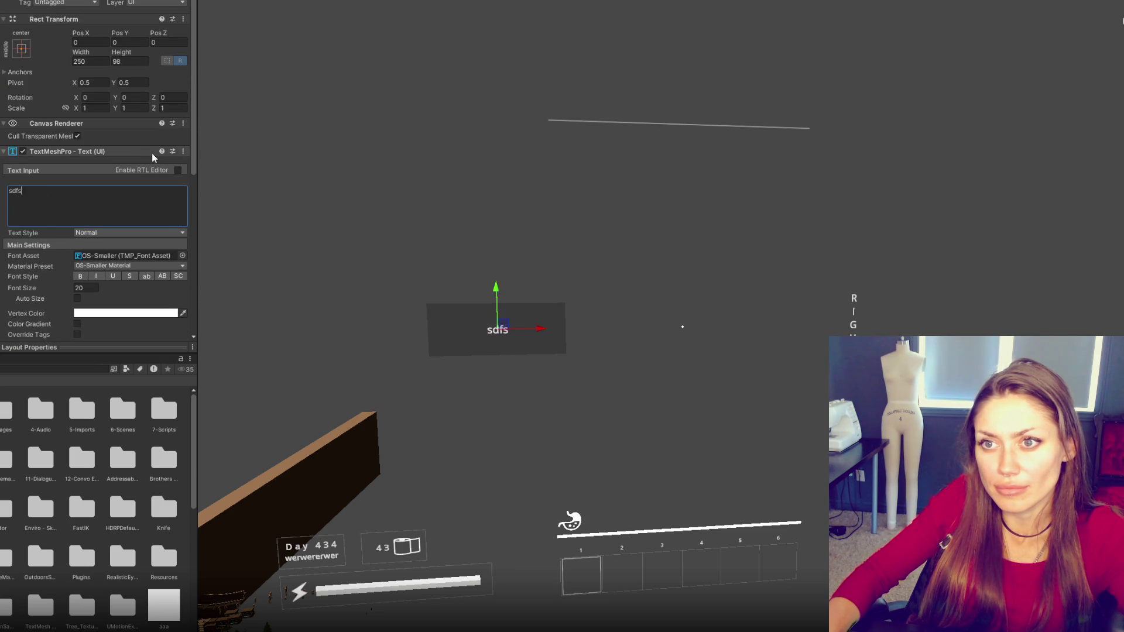
{"action": "type", "text": "dfsdfsdf"}
{"action": "scroll", "coordinate": [89, 164], "scroll_direction": "down", "scroll_amount": 10}
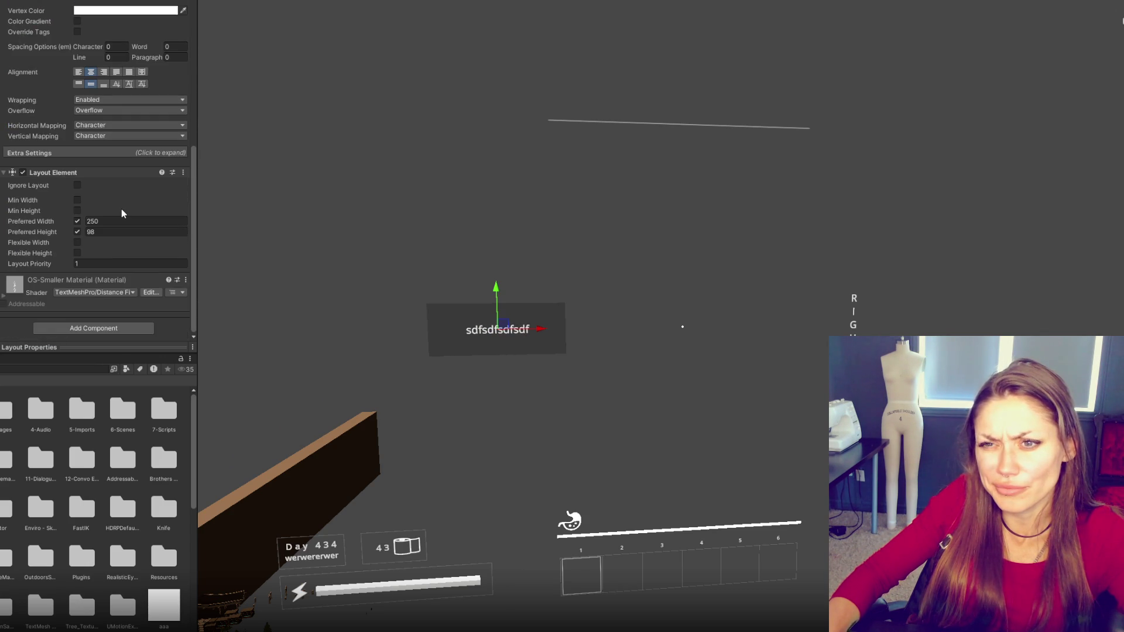
{"action": "left_click", "coordinate": [3, 176]}
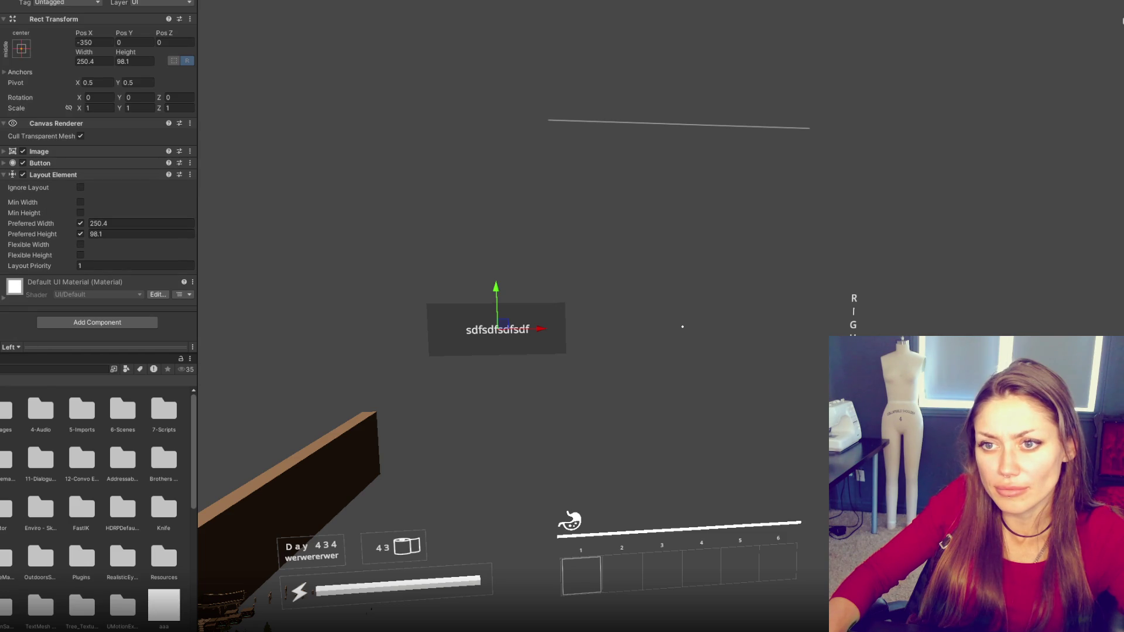
{"action": "right_click", "coordinate": [59, 174]}
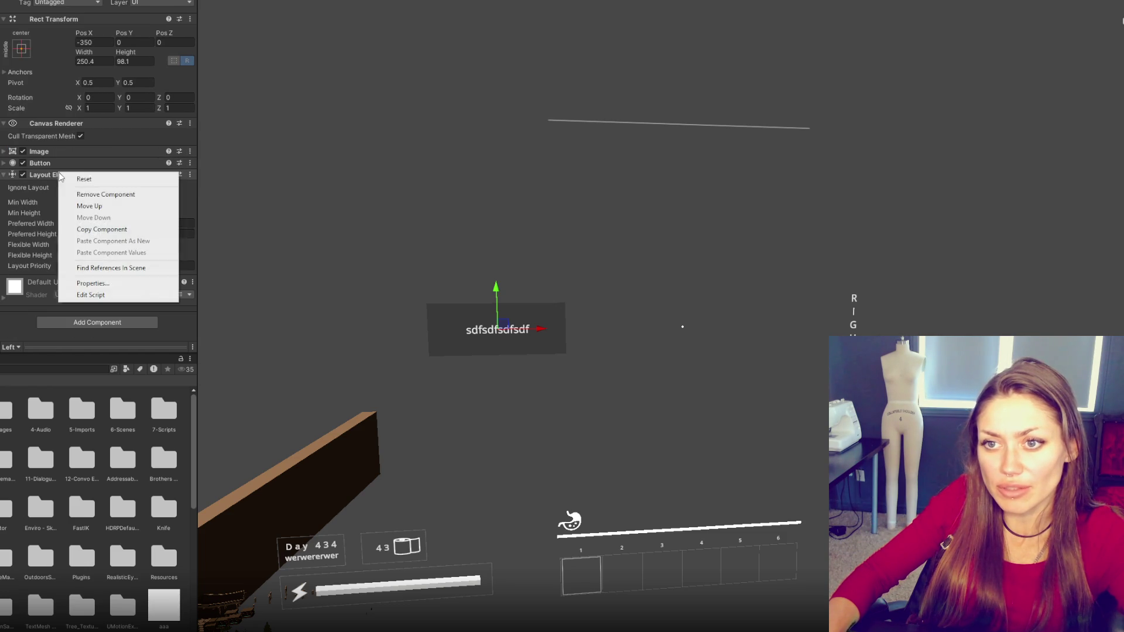
- Replace the button's Layout Element with a Content Size Fitter using Preferred Size both ways
{"action": "left_click", "coordinate": [78, 195]}
{"action": "left_click", "coordinate": [88, 214]}
{"action": "type", "text": "content"}
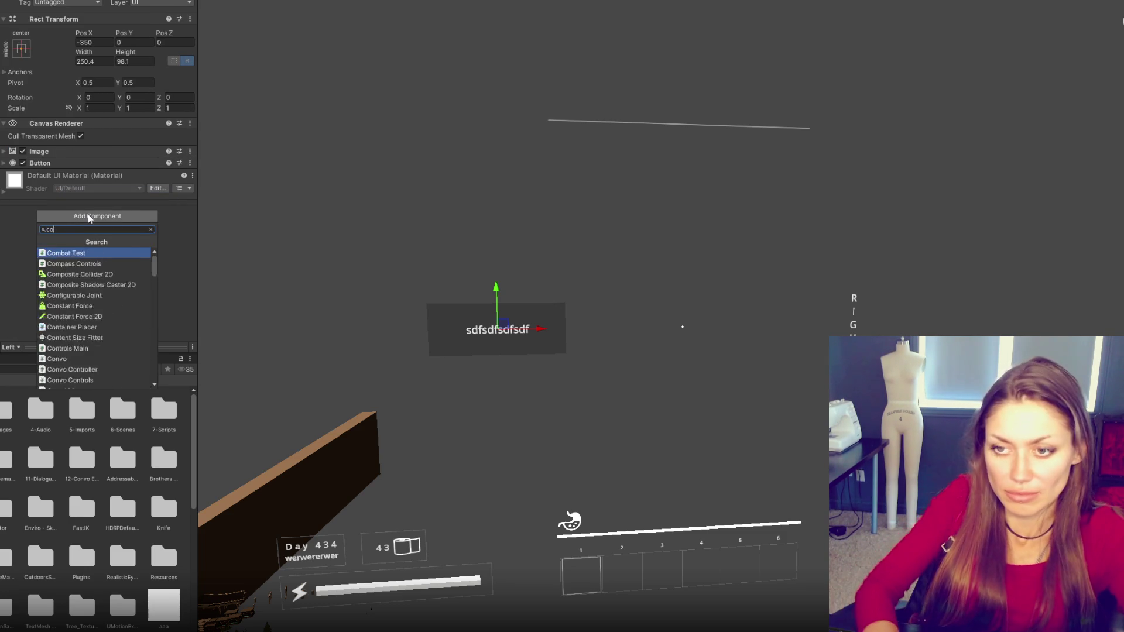
{"action": "key", "text": "Return"}
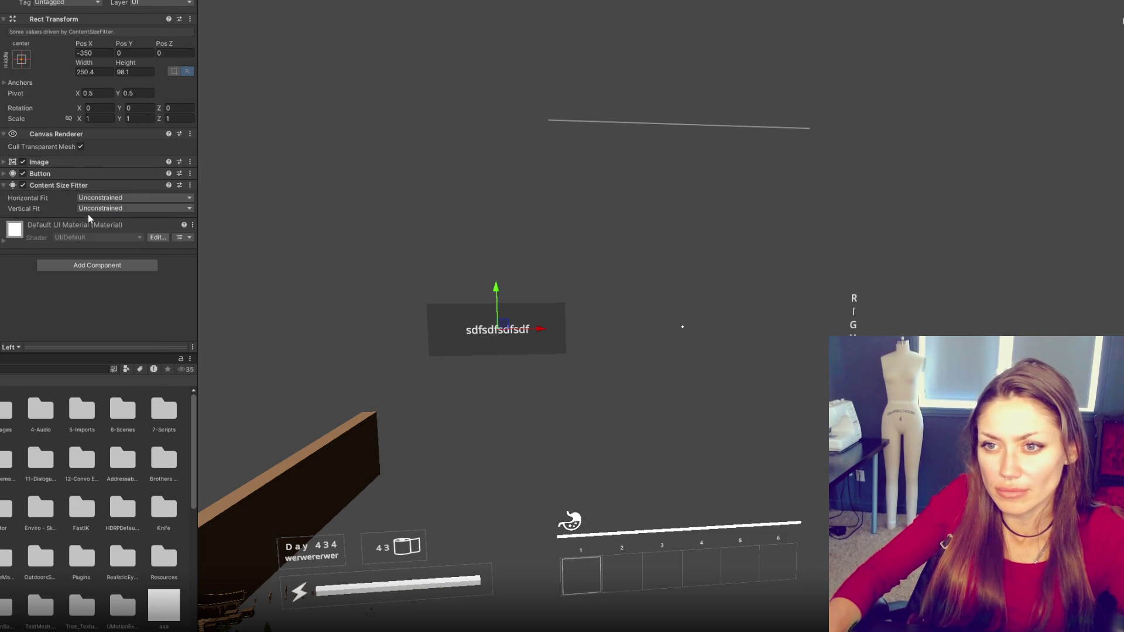
{"action": "left_click", "coordinate": [91, 209]}
{"action": "left_click", "coordinate": [106, 243]}
{"action": "left_click", "coordinate": [111, 199]}
{"action": "left_click", "coordinate": [122, 235]}
- Retype the label as 'sdfsdfsdfsdf' and tick Ignore Layout on it
{"action": "left_click", "coordinate": [1, 234]}
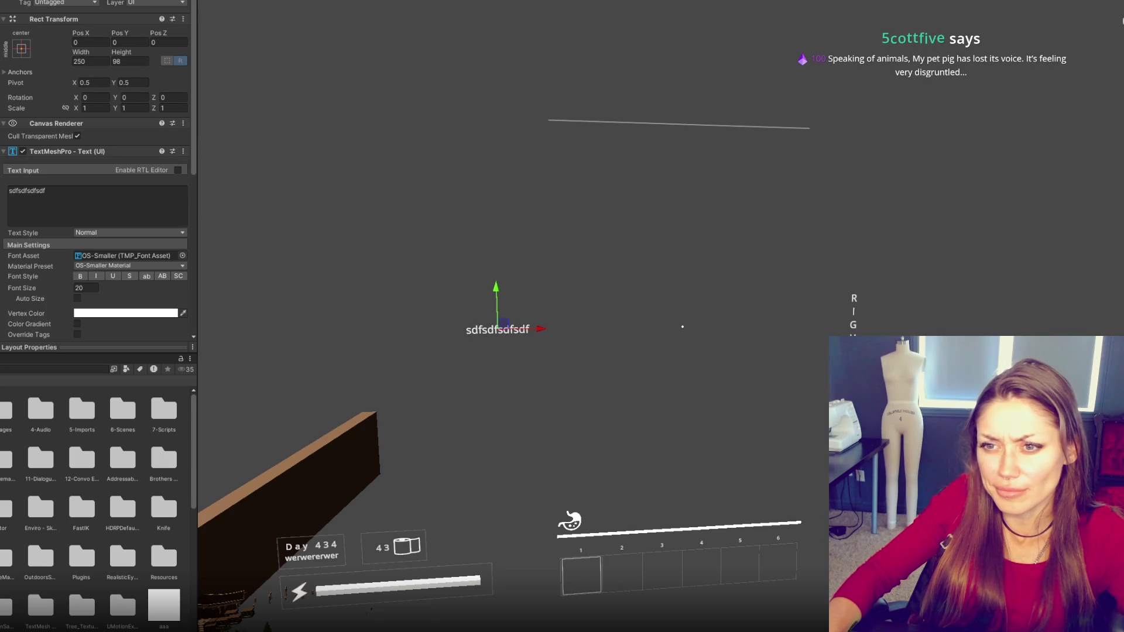
{"action": "key", "text": "Up"}
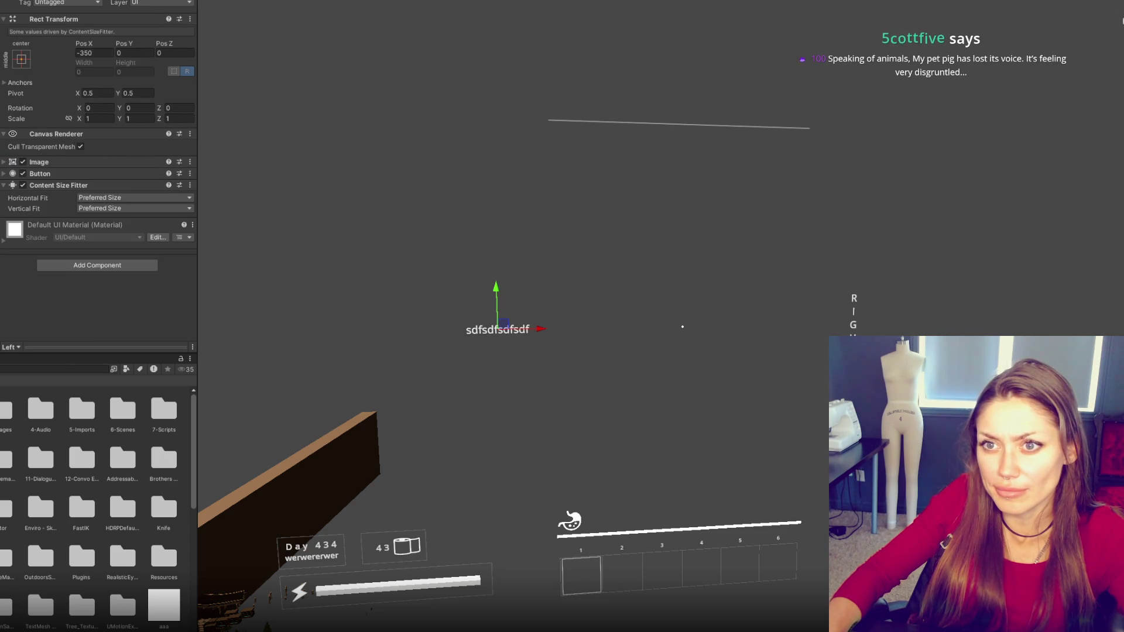
{"action": "key", "text": "Down"}
{"action": "scroll", "coordinate": [50, 237], "scroll_direction": "down", "scroll_amount": 5}
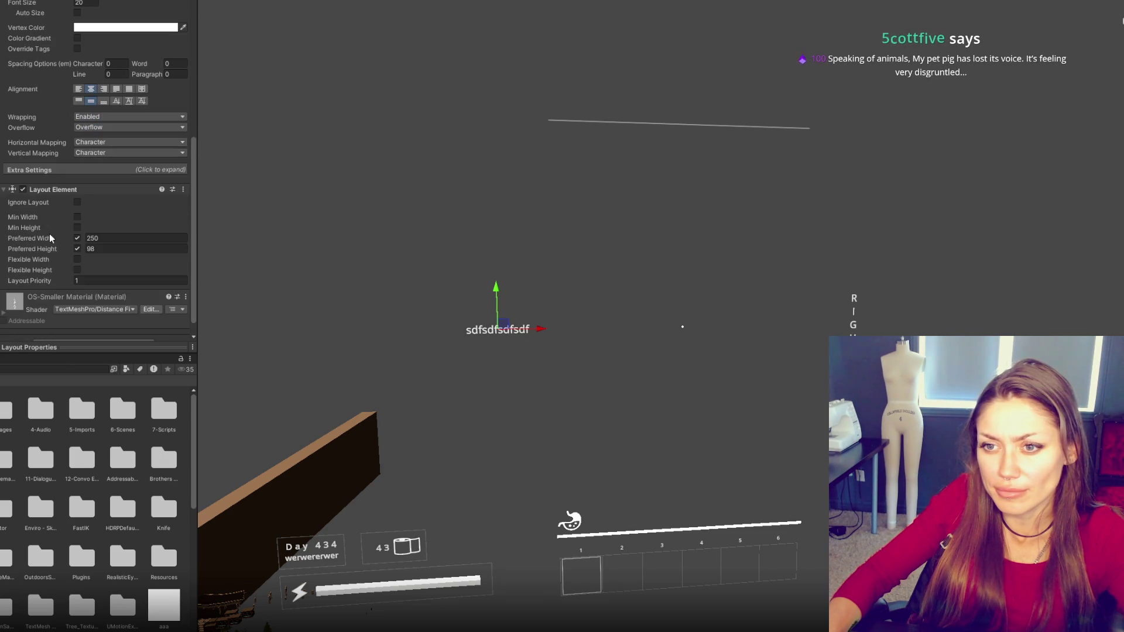
{"action": "scroll", "coordinate": [72, 237], "scroll_direction": "up", "scroll_amount": 5}
{"action": "double_click", "coordinate": [91, 60]}
{"action": "type", "text": "sdfsdfsdfsdf"}
{"action": "scroll", "coordinate": [51, 131], "scroll_direction": "down", "scroll_amount": 5}
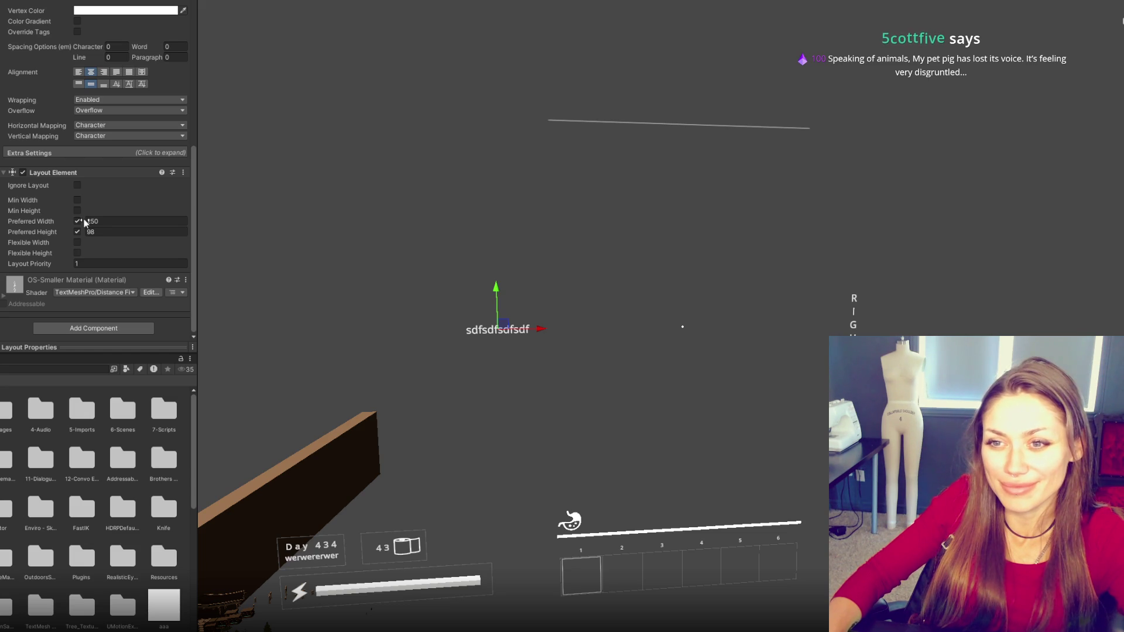
{"action": "left_click", "coordinate": [77, 187]}
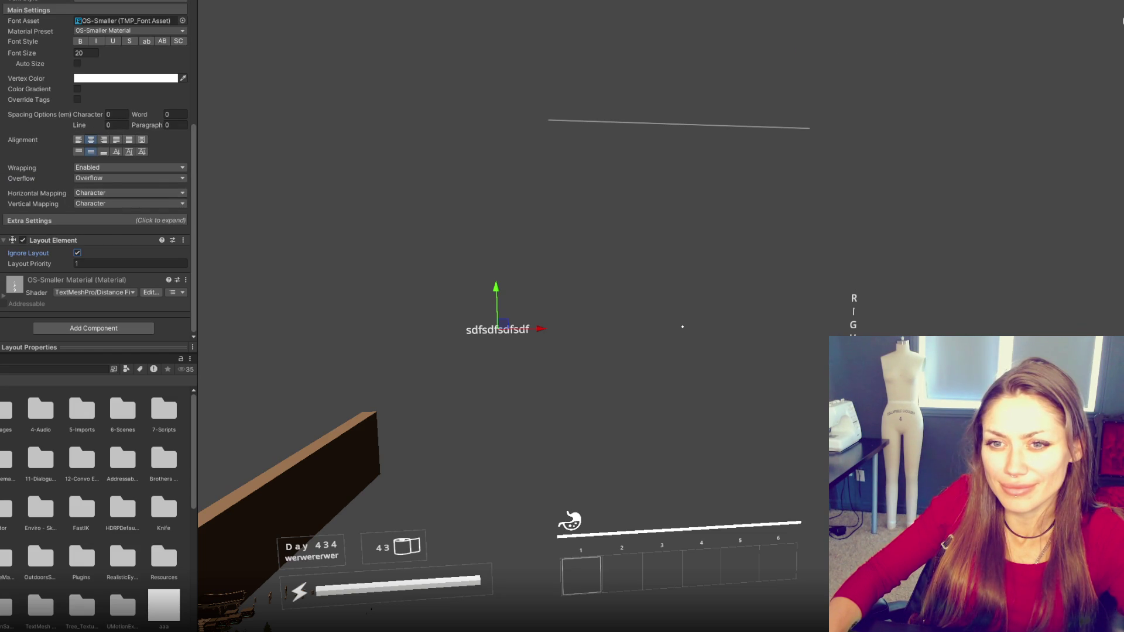
- Experiment with Unconstrained fits, setting the button's width to 349 and height to 597
{"action": "left_click", "coordinate": [113, 198]}
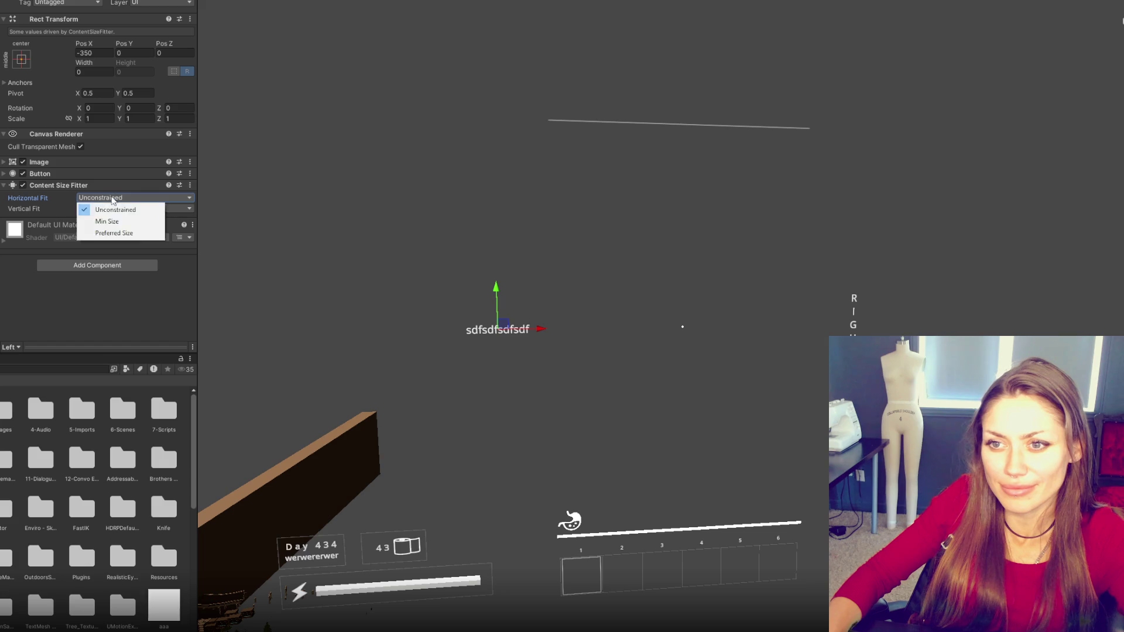
{"action": "left_click", "coordinate": [112, 232]}
{"action": "left_click", "coordinate": [109, 198]}
{"action": "left_click", "coordinate": [107, 221]}
{"action": "left_click", "coordinate": [111, 198]}
{"action": "left_click", "coordinate": [108, 210]}
{"action": "left_click", "coordinate": [95, 72]}
{"action": "type", "text": "349"}
{"action": "left_click", "coordinate": [115, 220]}
{"action": "left_click", "coordinate": [146, 231]}
{"action": "left_click", "coordinate": [135, 229]}
{"action": "left_click", "coordinate": [114, 242]}
{"action": "left_click", "coordinate": [135, 72]}
{"action": "type", "text": "597"}
- Set both vertical and horizontal fit back to Preferred Size
{"action": "left_click", "coordinate": [135, 229]}
{"action": "left_click", "coordinate": [114, 254]}
{"action": "left_click", "coordinate": [134, 229]}
{"action": "left_click", "coordinate": [118, 254]}
{"action": "left_click", "coordinate": [135, 218]}
{"action": "left_click", "coordinate": [117, 244]}
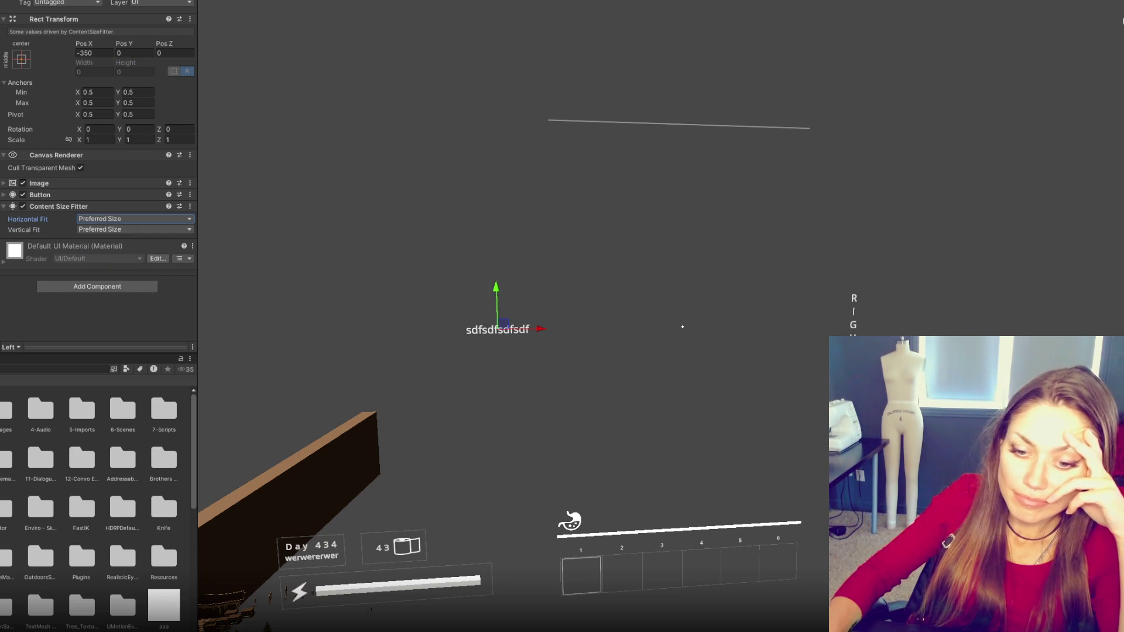
{"action": "key", "text": "alt+Tab"}
{"action": "scroll", "coordinate": [587, 278], "scroll_direction": "up", "scroll_amount": 3}
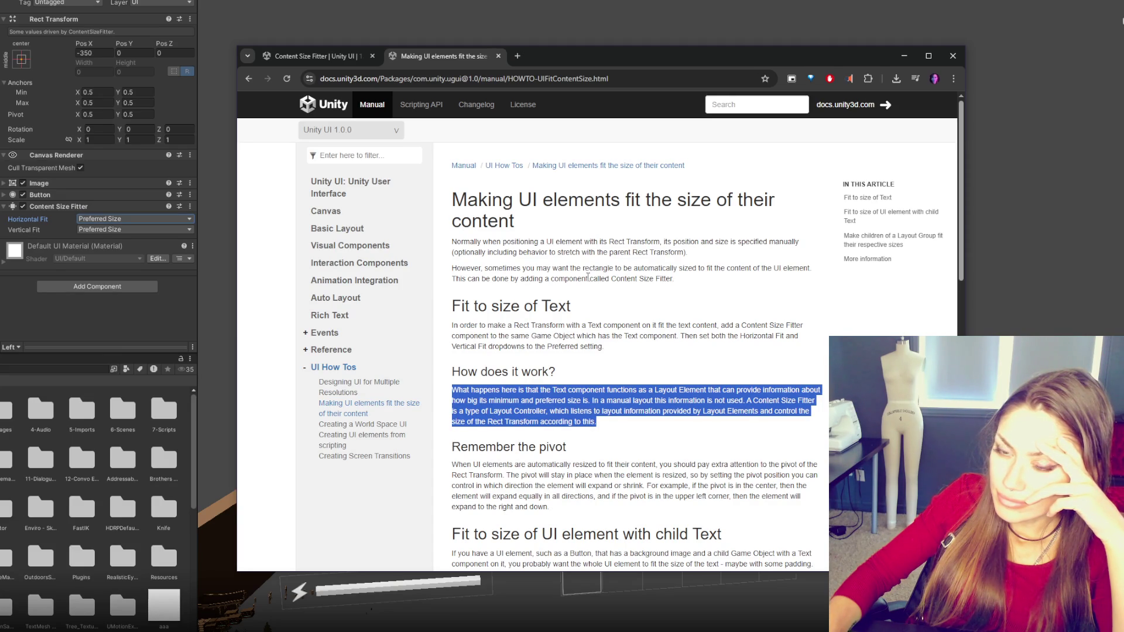
- Scroll the Unity Manual fit-to-content page down to the layout group section
{"action": "scroll", "coordinate": [588, 278], "scroll_direction": "down", "scroll_amount": 3}
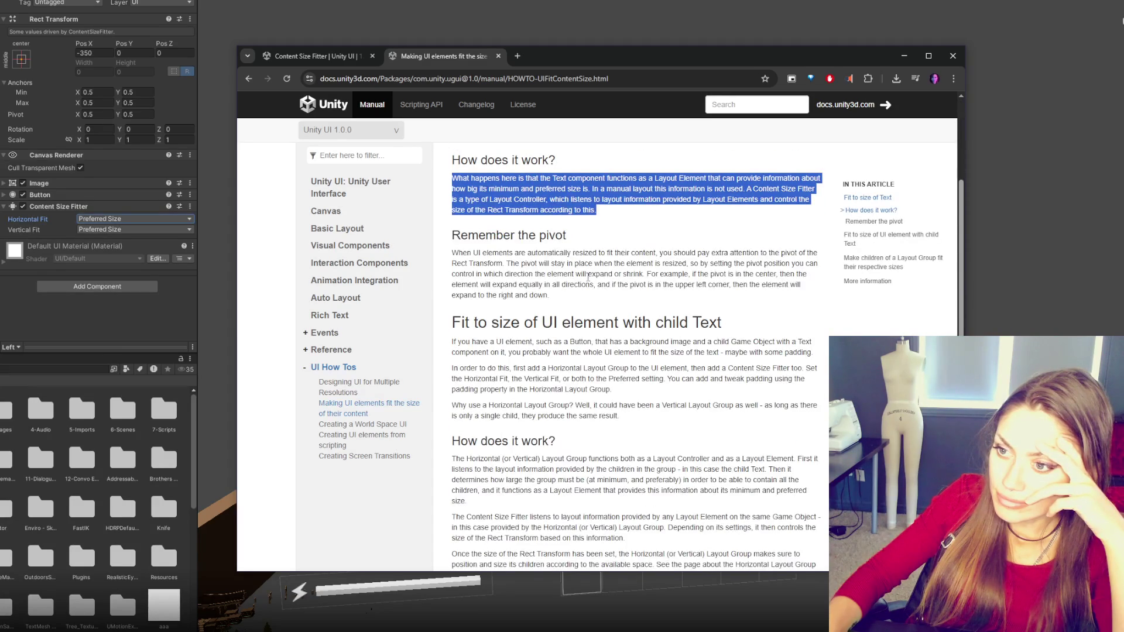
{"action": "scroll", "coordinate": [587, 277], "scroll_direction": "down", "scroll_amount": 3}
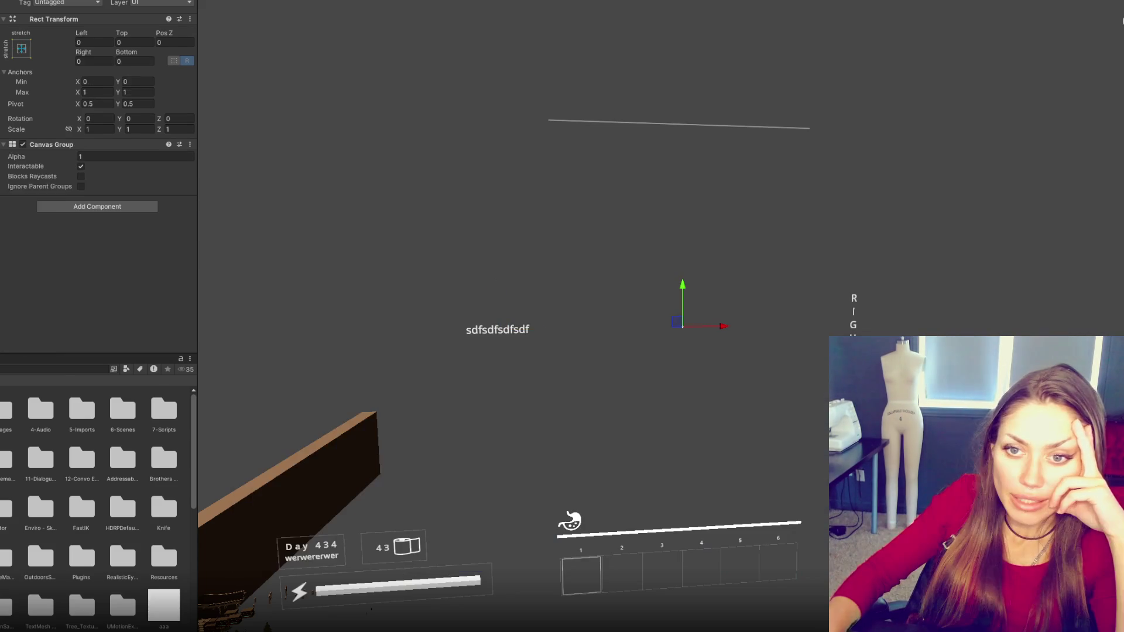
- Select the new empty UI object and anchor it stretch-stretch to fill the canvas
{"action": "key", "text": "Escape"}
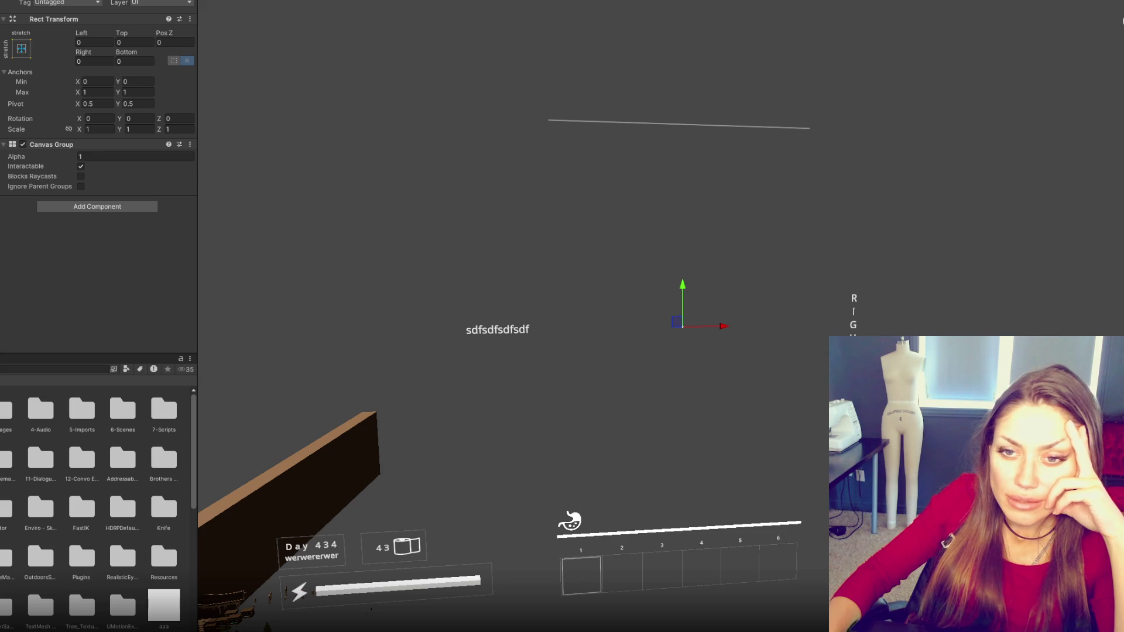
{"action": "left_click", "coordinate": [498, 330]}
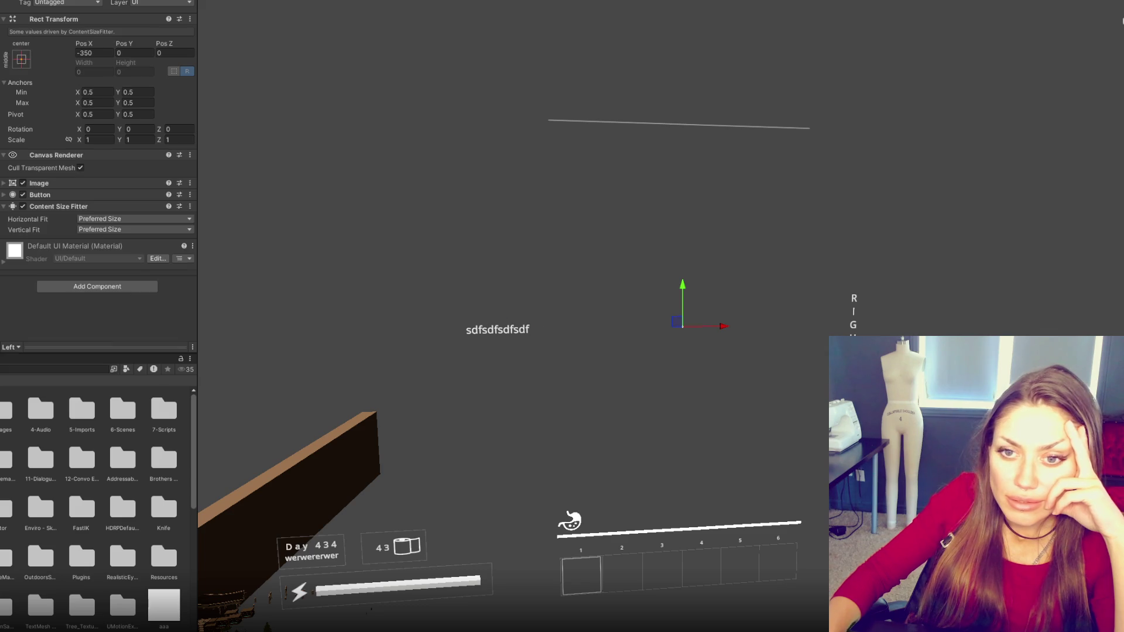
{"action": "left_click", "coordinate": [683, 327]}
{"action": "left_click", "coordinate": [21, 48]}
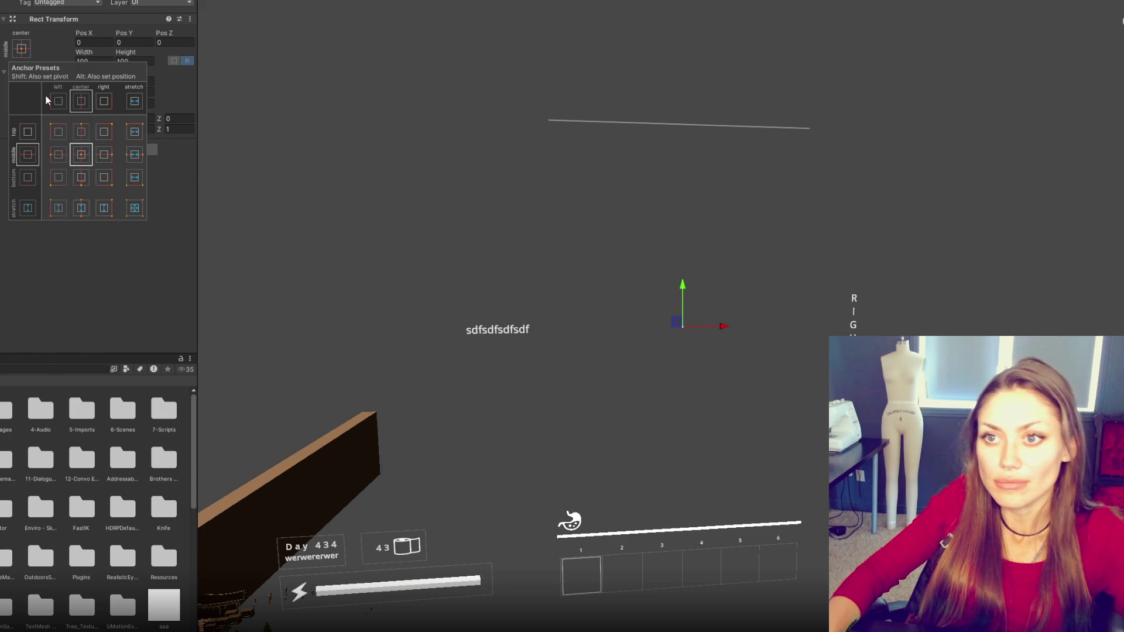
{"action": "left_click", "coordinate": [135, 208], "text": "alt"}
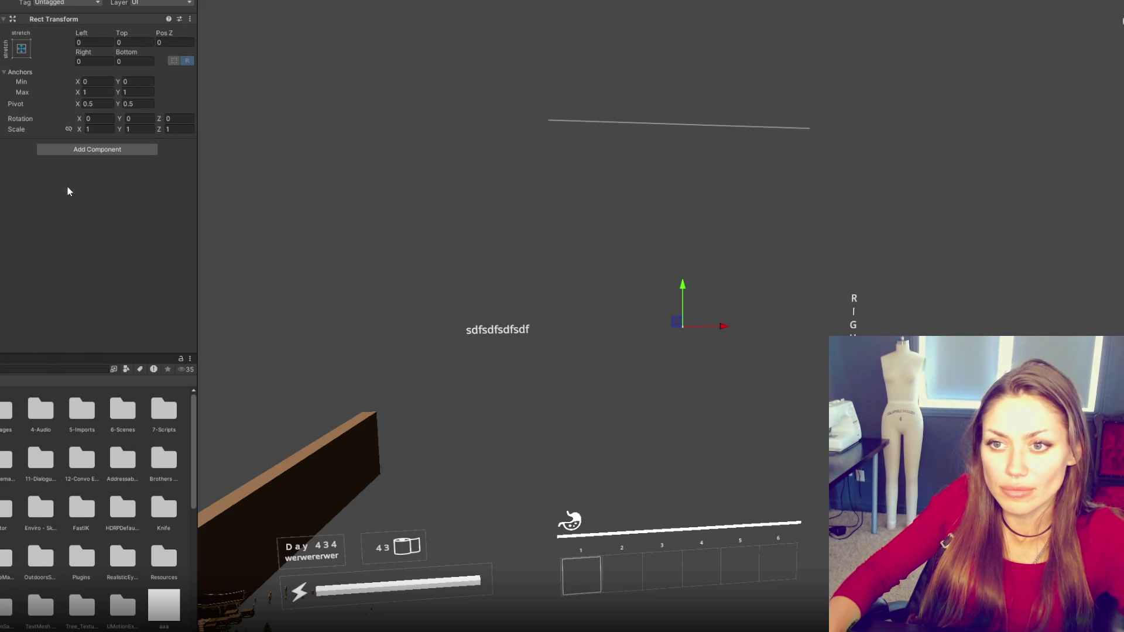
- Add a Horizontal Layout Group component to the stretched panel
{"action": "left_click", "coordinate": [86, 150]}
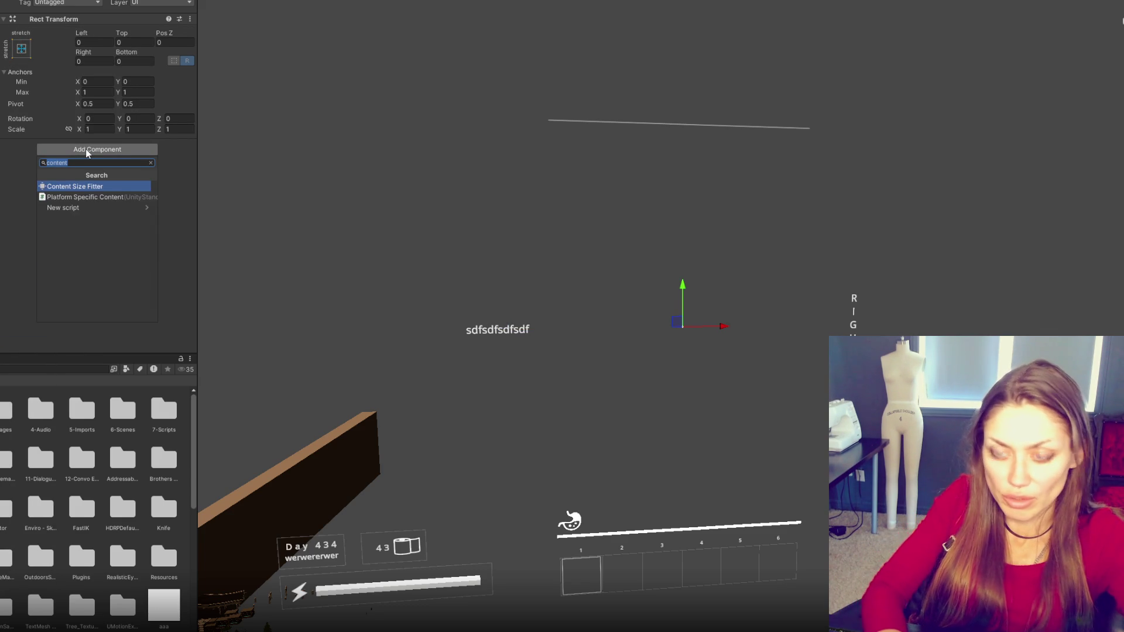
{"action": "type", "text": "horizontal"}
{"action": "key", "text": "Return"}
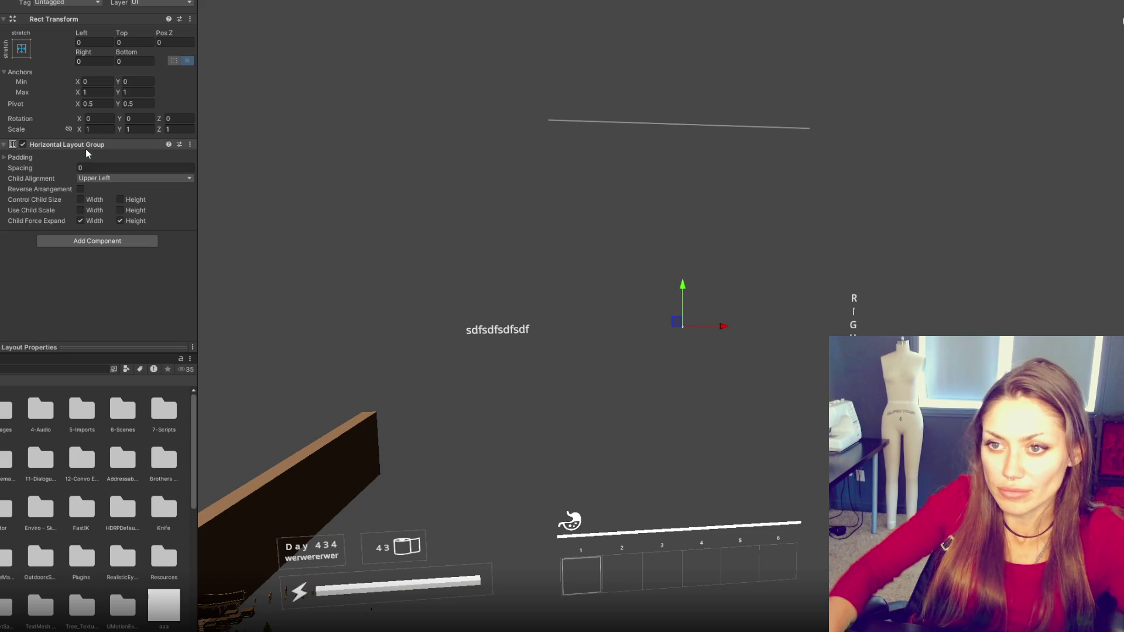
- Recheck the panel's full-stretch anchors and reselect the layout panel
{"action": "left_click", "coordinate": [21, 49]}
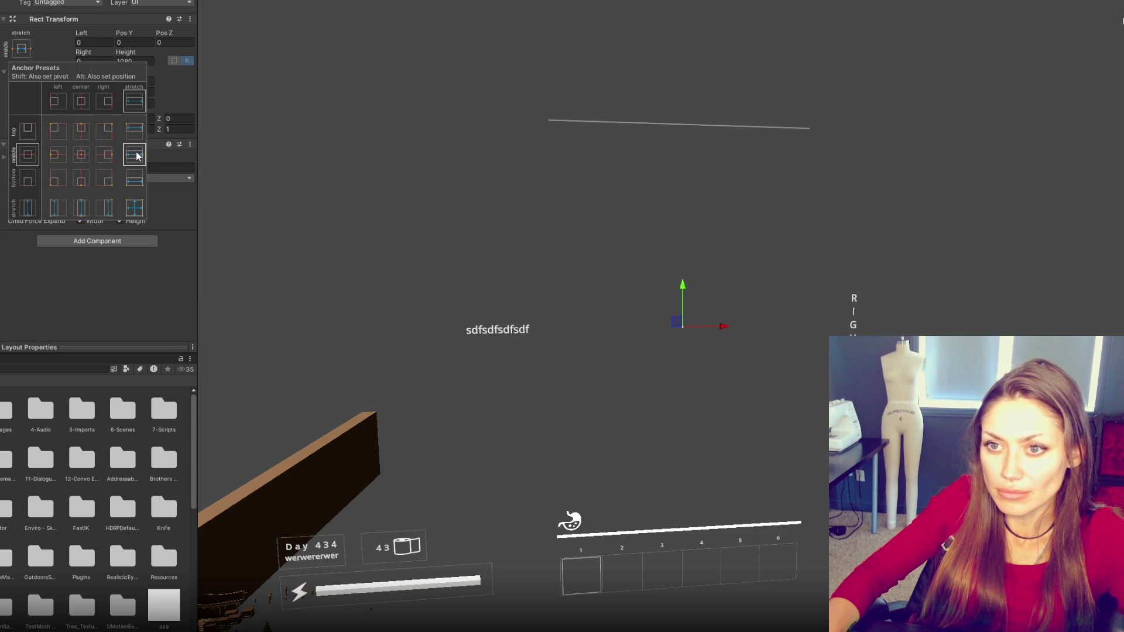
{"action": "left_click", "coordinate": [29, 49]}
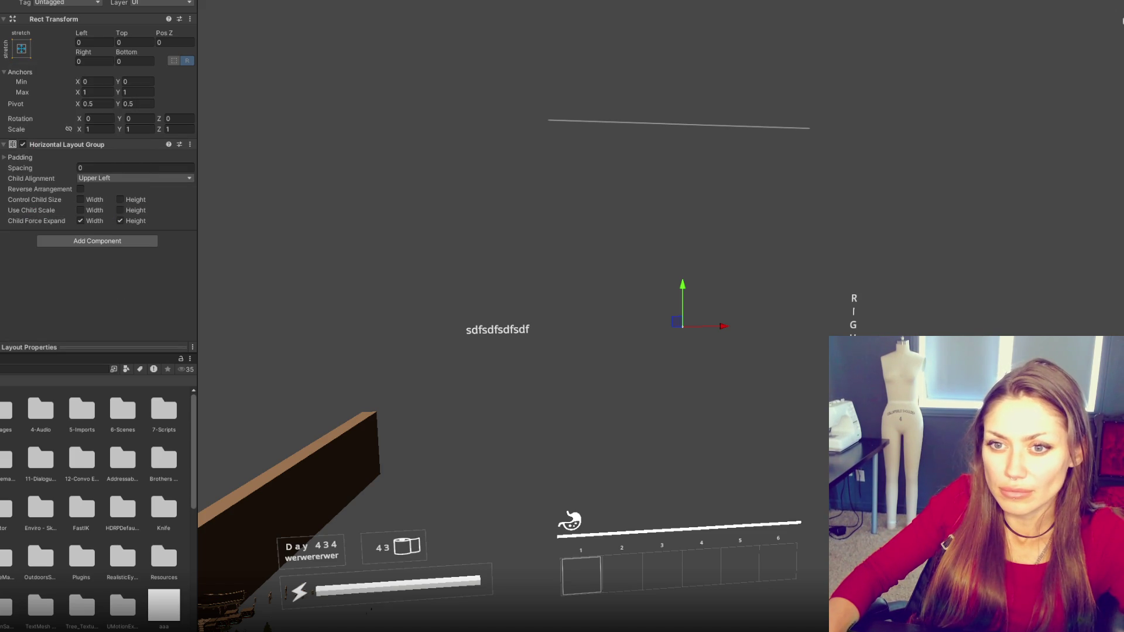
{"action": "key", "text": "ctrl+z"}
{"action": "key", "text": "ctrl+y"}
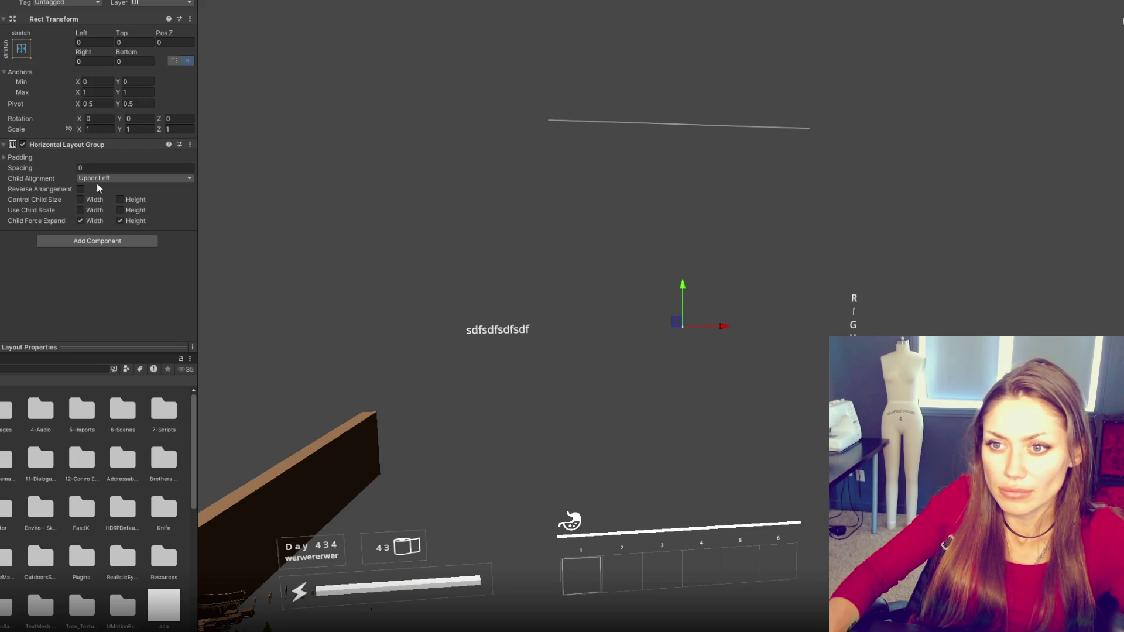
{"action": "left_click", "coordinate": [88, 240]}
- Add an Image to the panel, anchored middle-stretch with Height 300 and Left/Right insets 100
{"action": "type", "text": "image"}
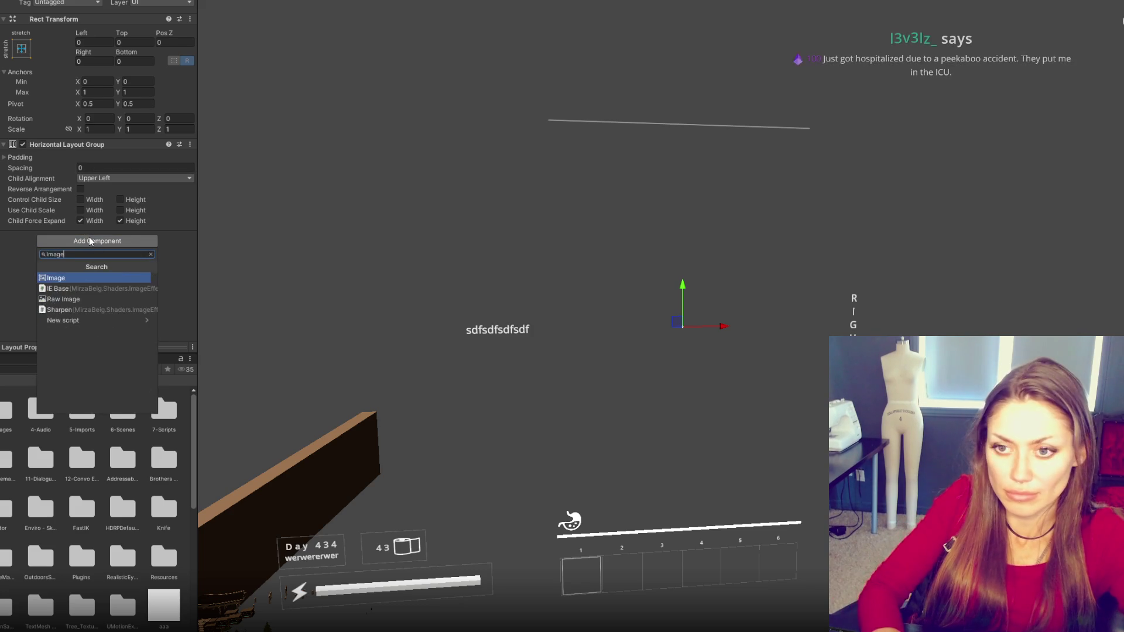
{"action": "key", "text": "Return"}
{"action": "left_click", "coordinate": [27, 51]}
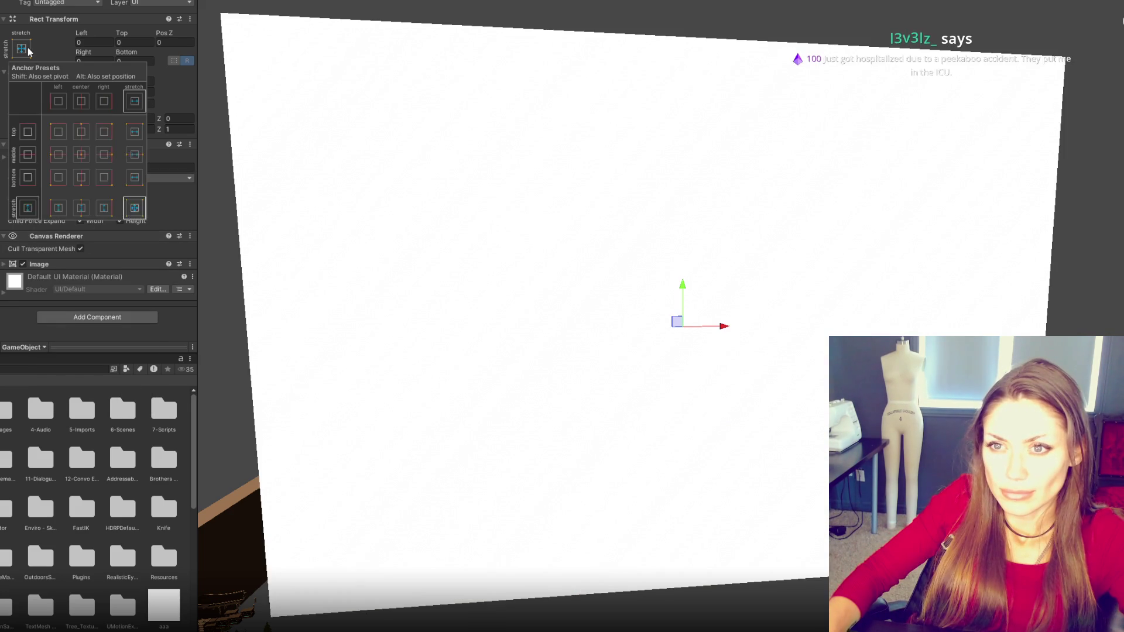
{"action": "left_click", "coordinate": [135, 156]}
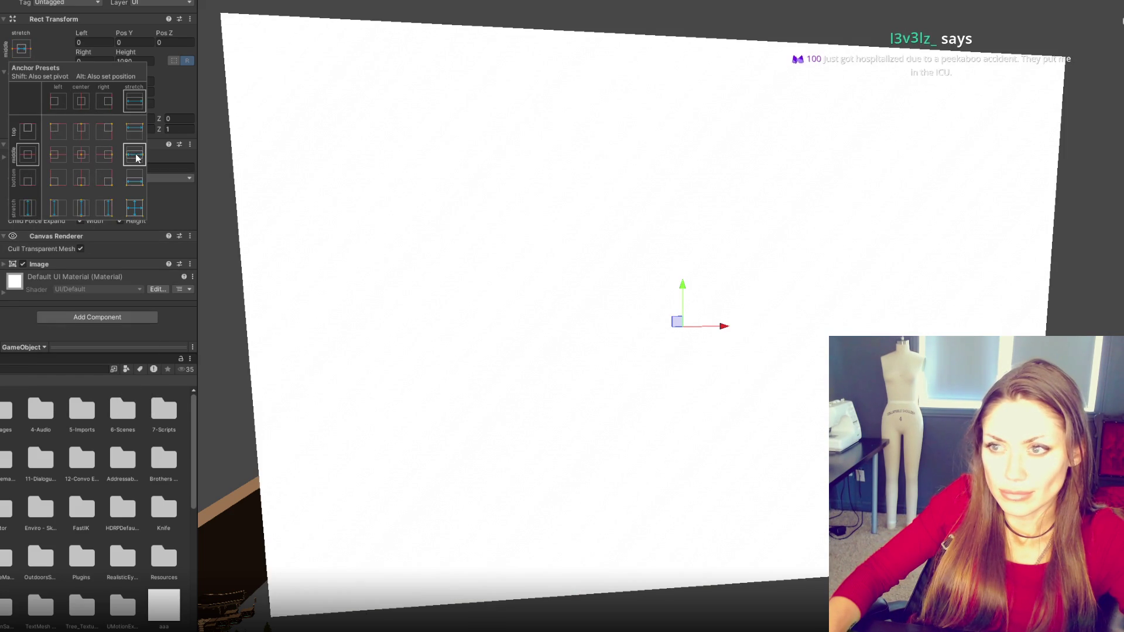
{"action": "left_click", "coordinate": [144, 61]}
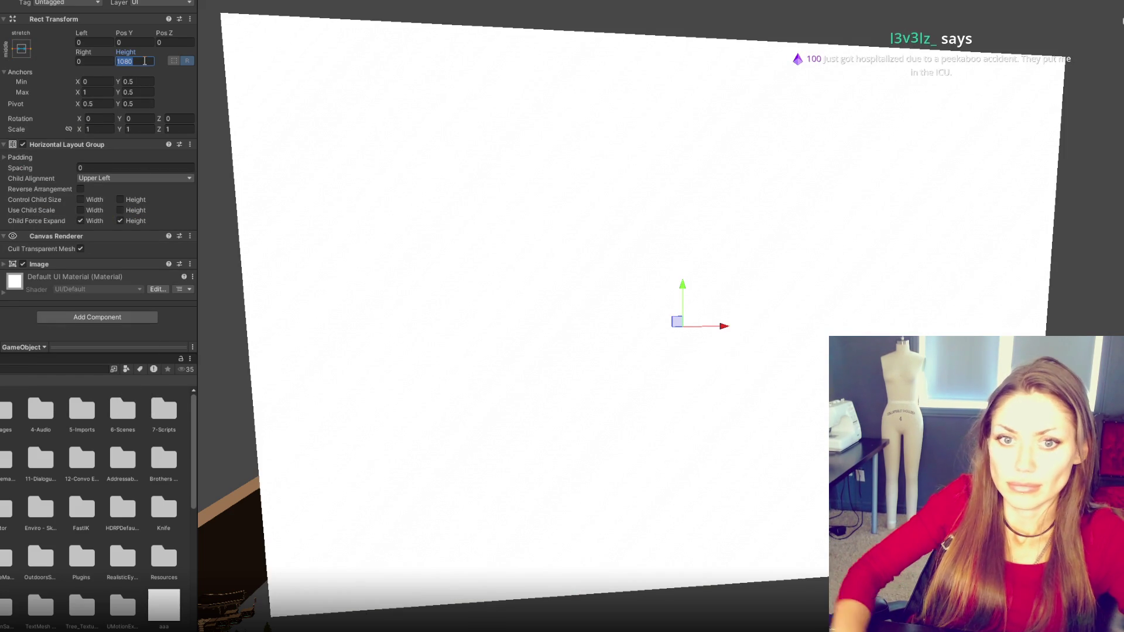
{"action": "type", "text": "300"}
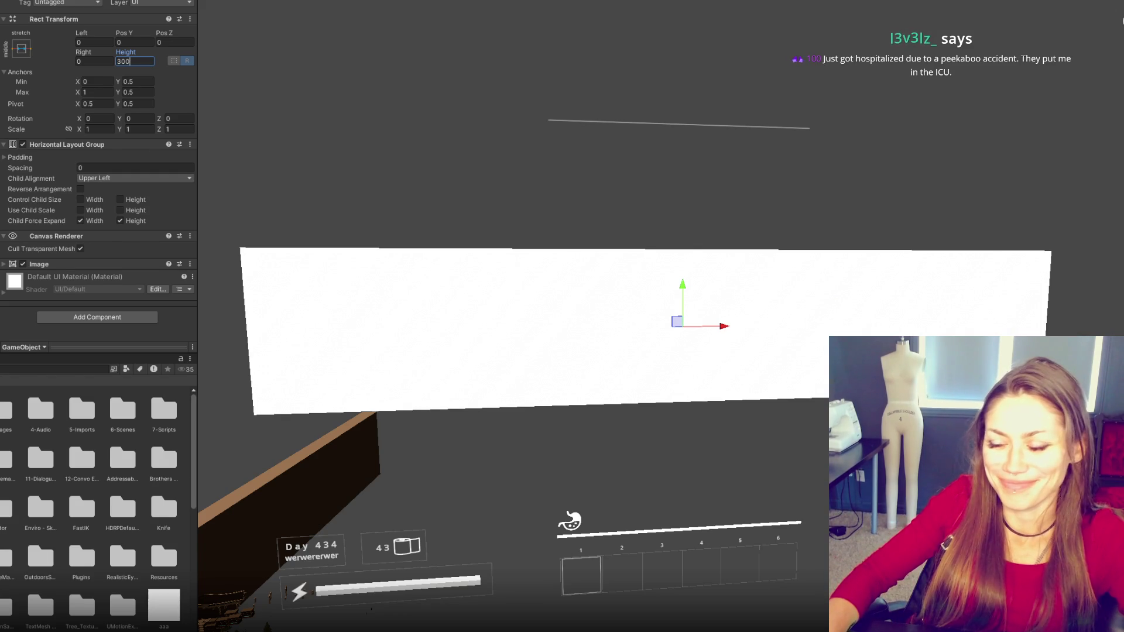
{"action": "key", "text": "Return"}
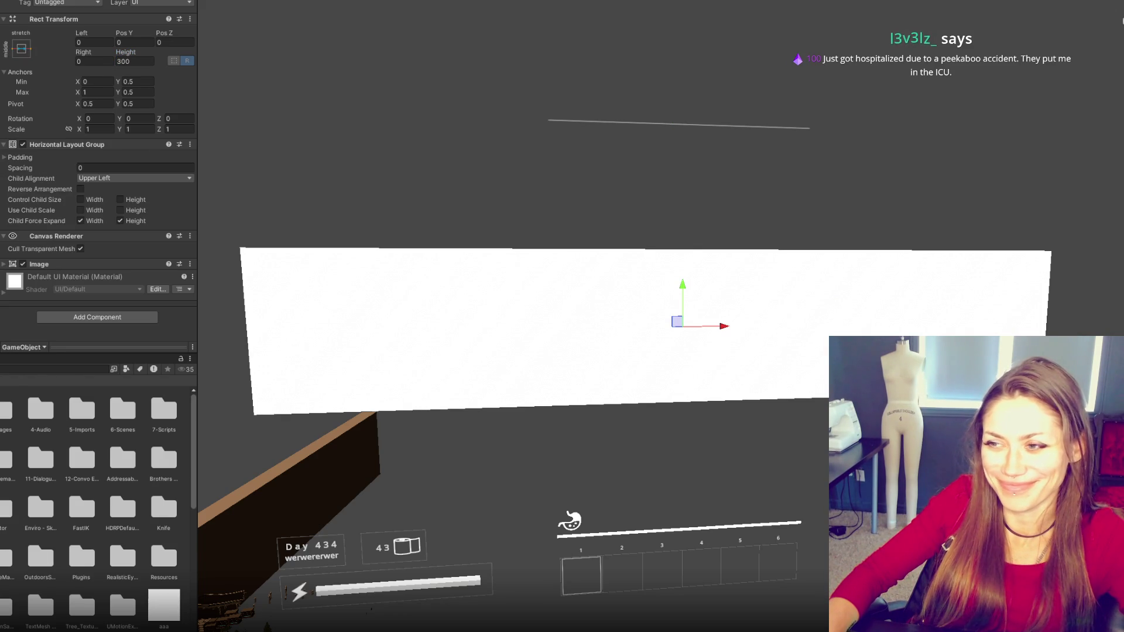
{"action": "left_click", "coordinate": [96, 43]}
{"action": "type", "text": "1"}
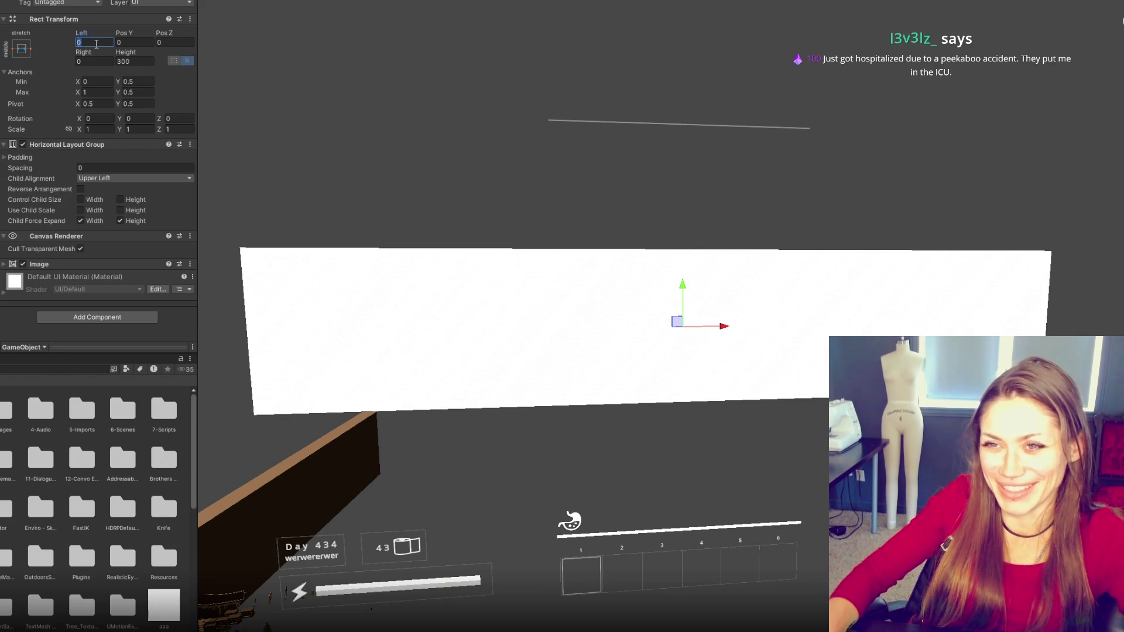
{"action": "type", "text": "00"}
{"action": "key", "text": "Tab"}
{"action": "key", "text": "Tab"}
{"action": "key", "text": "Tab"}
{"action": "type", "text": "100"}
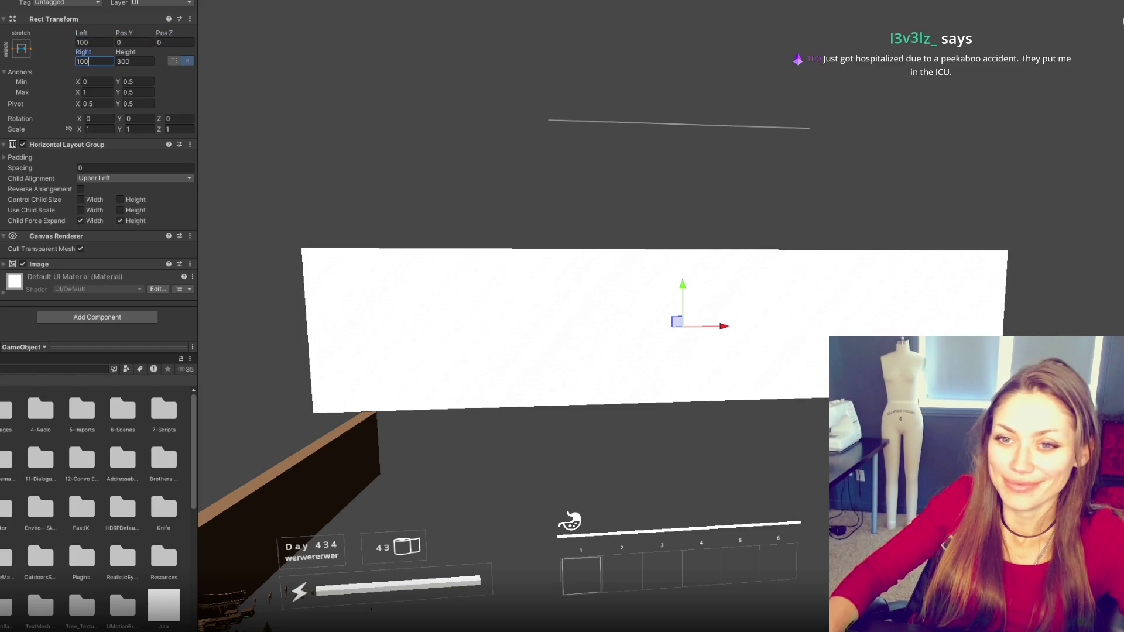
- Lower the panel Image colour's alpha to 67 for a translucent background
{"action": "left_click", "coordinate": [94, 264]}
{"action": "left_click", "coordinate": [118, 287]}
{"action": "left_click_drag", "start_coordinate": [146, 497], "coordinate": [153, 495]}
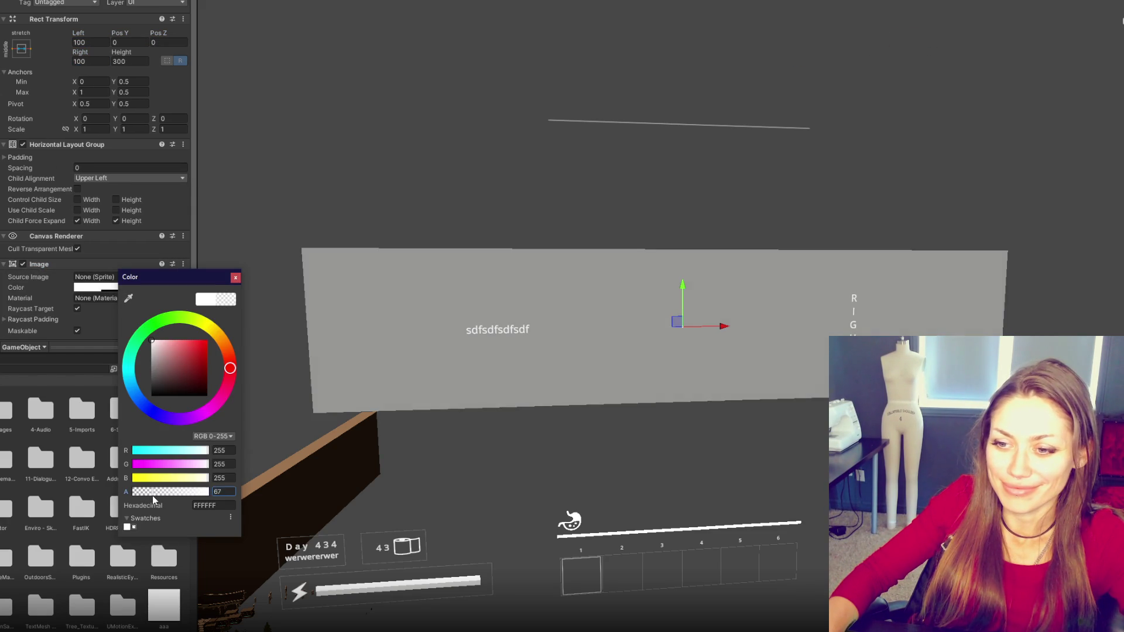
{"action": "left_click", "coordinate": [236, 278]}
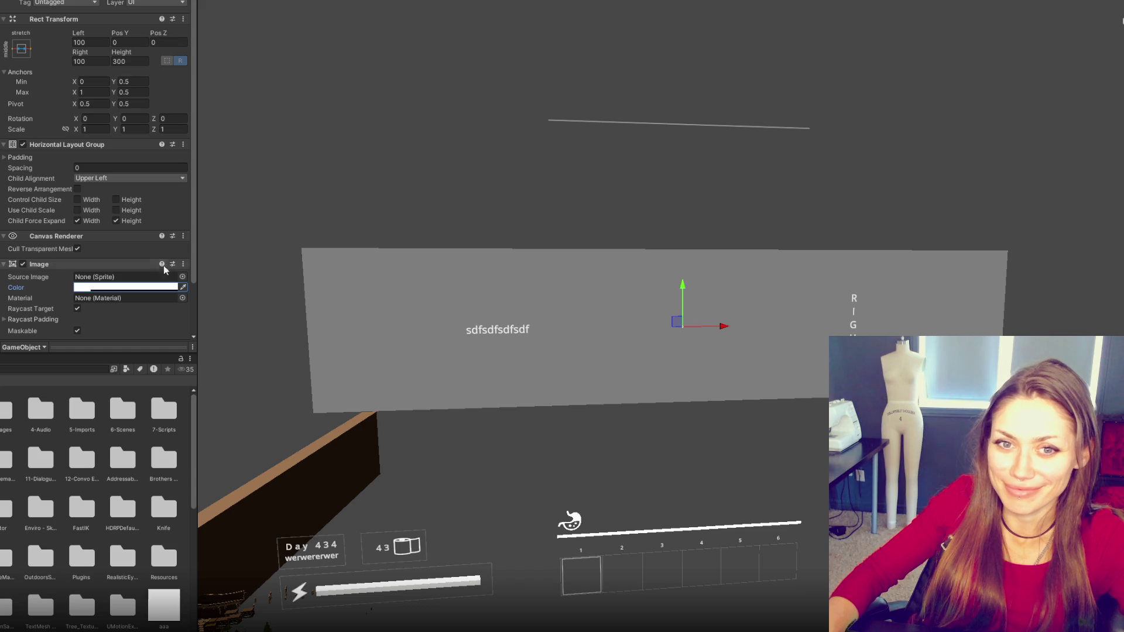
{"action": "scroll", "coordinate": [112, 203], "scroll_direction": "down", "scroll_amount": 3}
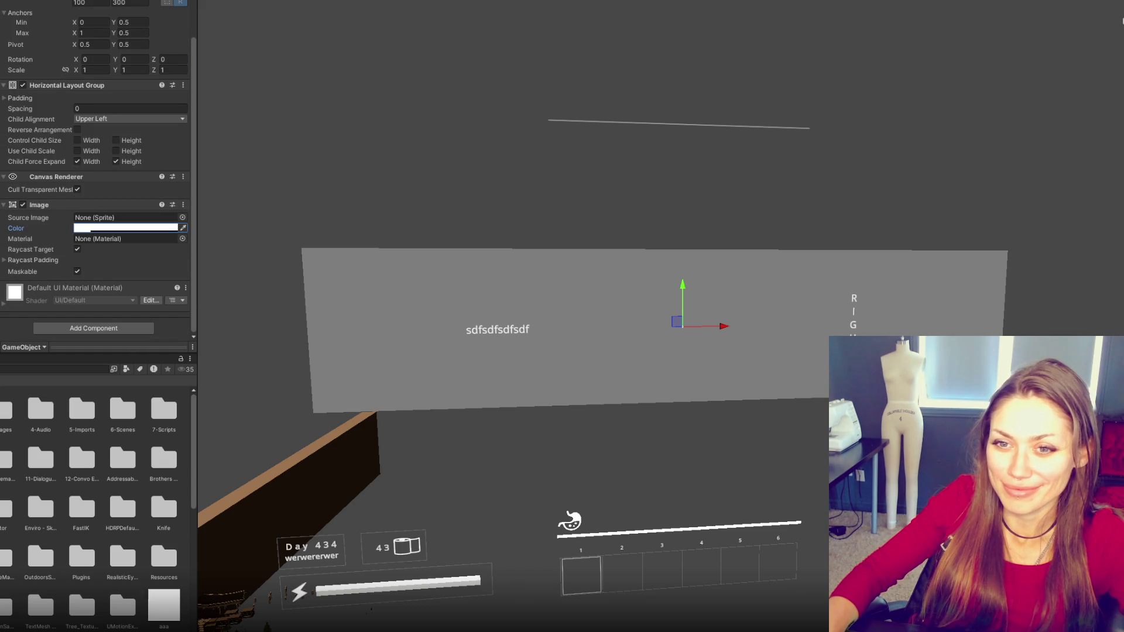
- Try adding a Vertical Layout Group to the panel and dismiss the invalid-operation warning
{"action": "left_click", "coordinate": [91, 327]}
{"action": "type", "text": "ver"}
{"action": "left_click", "coordinate": [94, 366]}
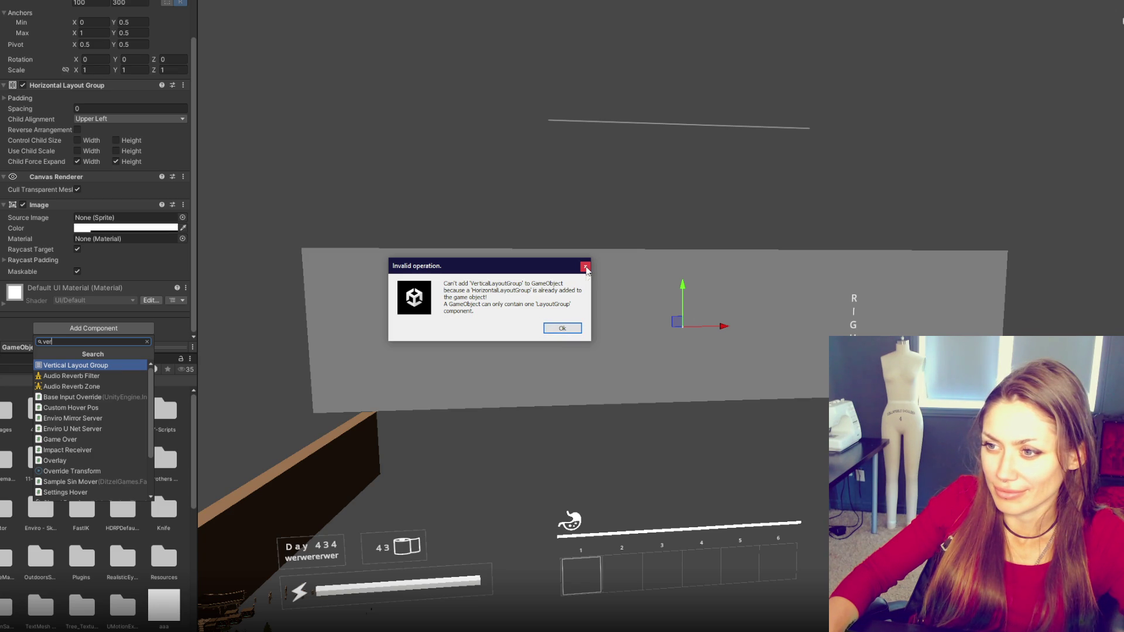
{"action": "left_click", "coordinate": [586, 268]}
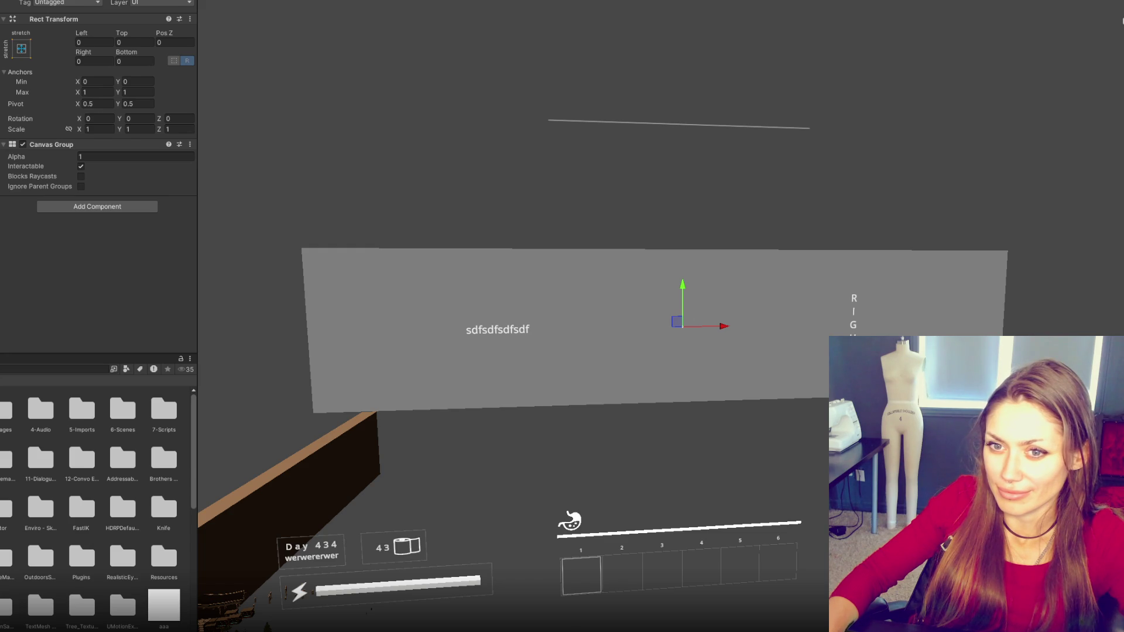
- Step through the Left and RIGHT buttons, undoing the layout change so Left stays at X -350
{"action": "key", "text": "Down"}
{"action": "scroll", "coordinate": [132, 202], "scroll_direction": "down", "scroll_amount": 3}
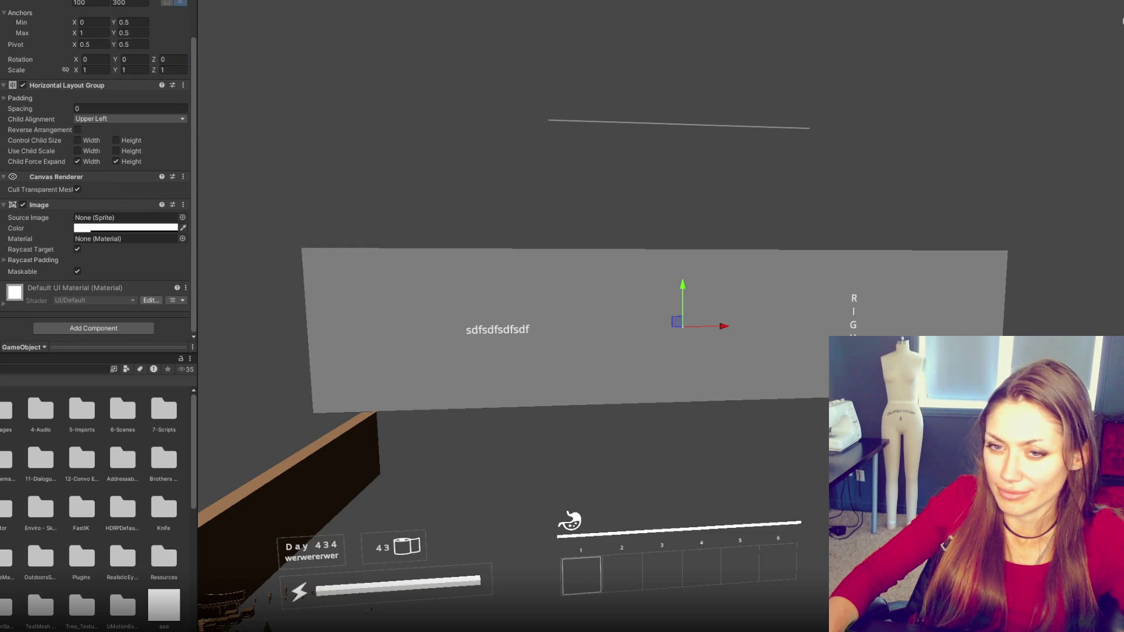
{"action": "key", "text": "Down"}
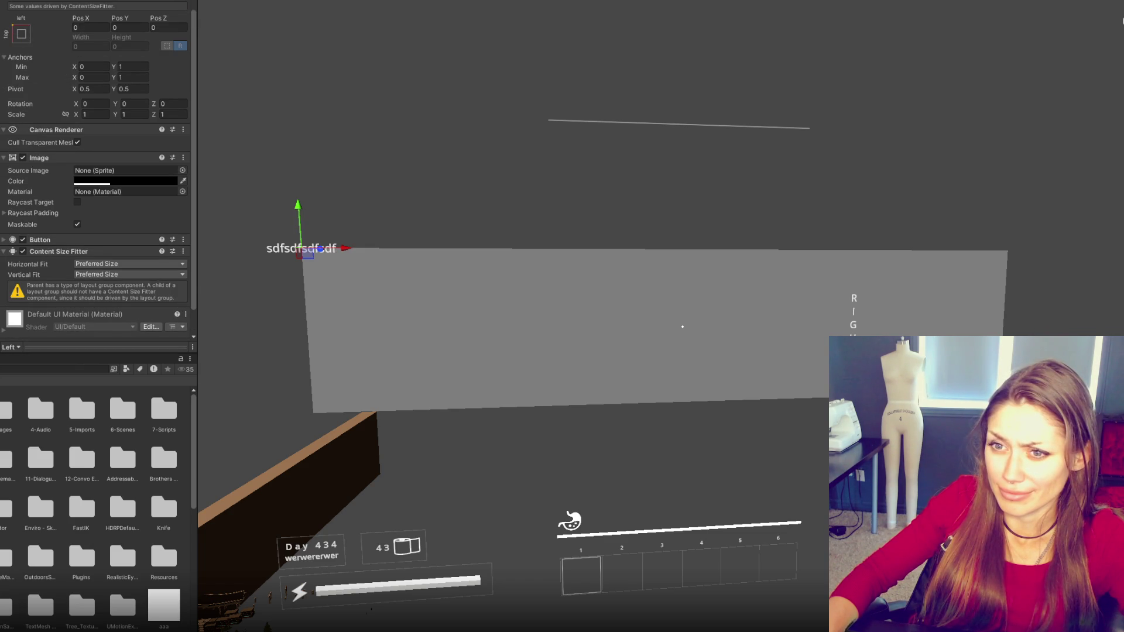
{"action": "key", "text": "Down"}
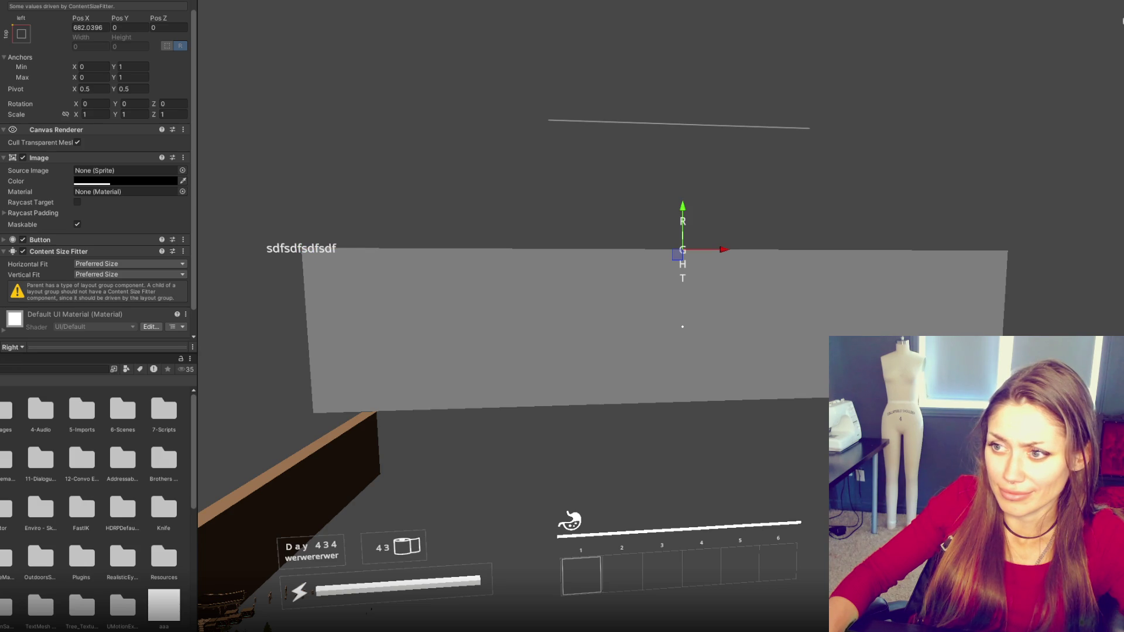
{"action": "key", "text": "ctrl+z"}
{"action": "key", "text": "ctrl+z"}
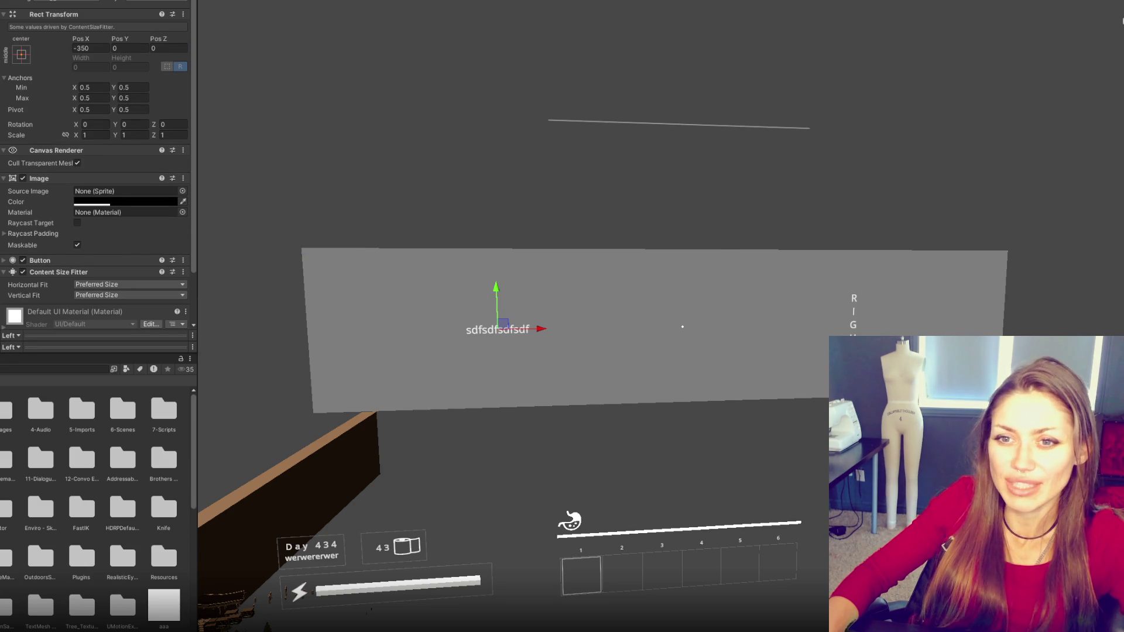
{"action": "key", "text": "ctrl+z"}
{"action": "key", "text": "ctrl+z"}
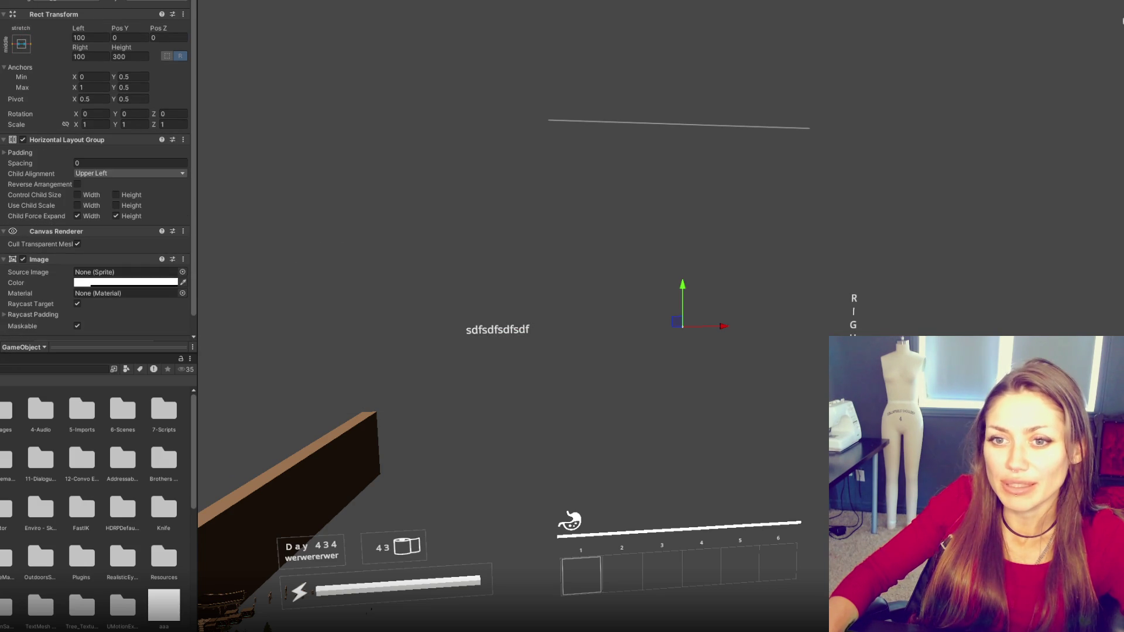
{"action": "key", "text": "ctrl+z"}
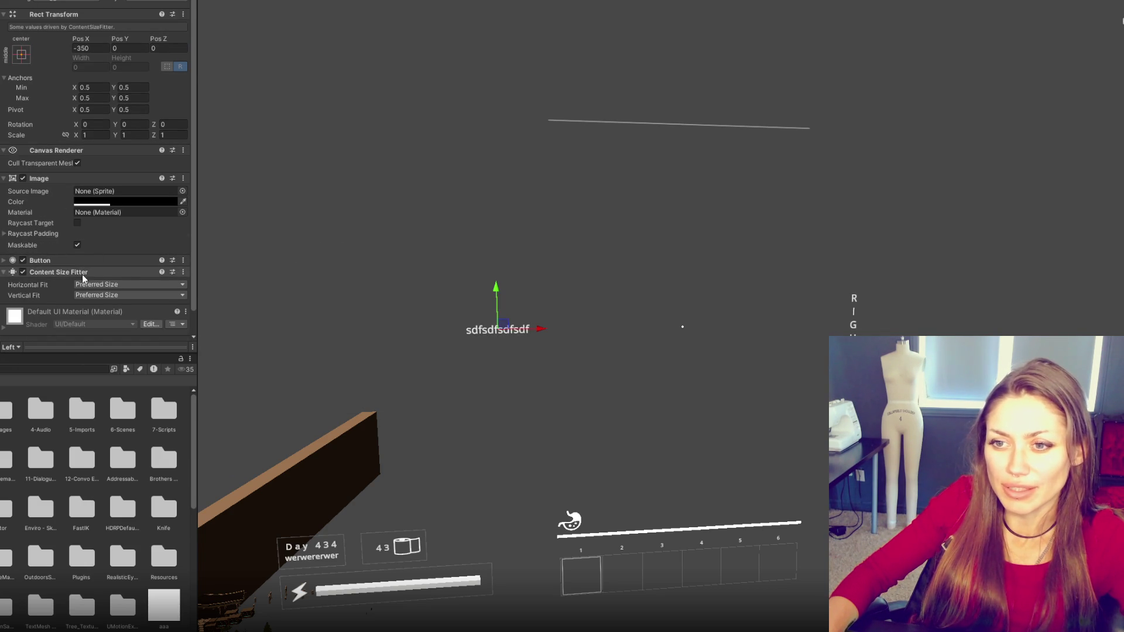
{"action": "scroll", "coordinate": [82, 272], "scroll_direction": "down", "scroll_amount": 2}
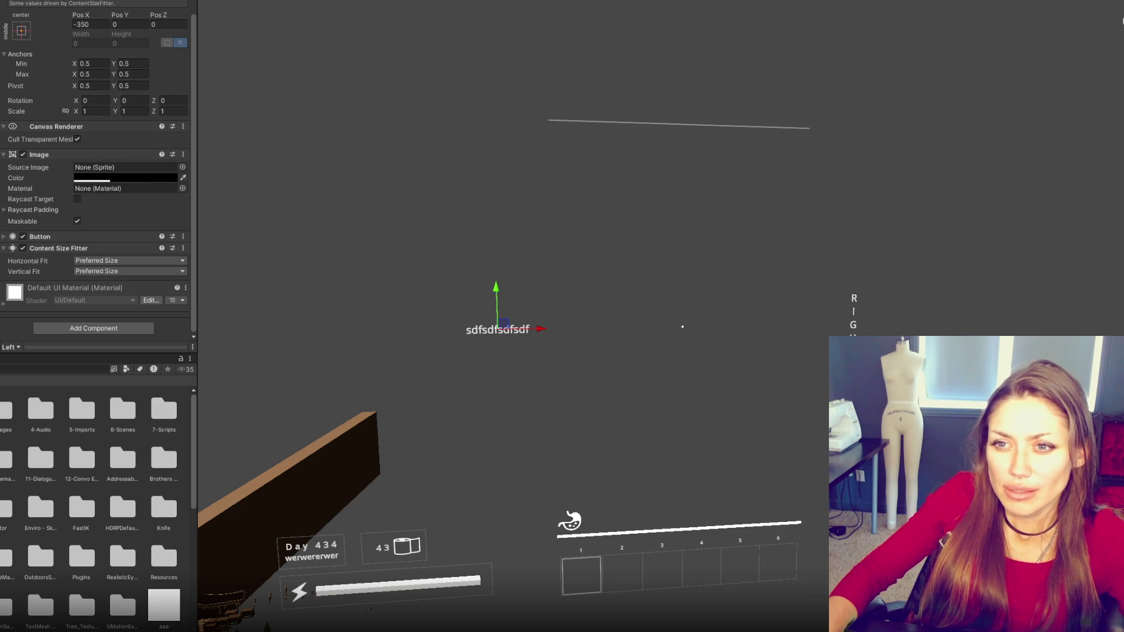
- Turn off Maskable on the Left button's Image and select its text label
{"action": "left_click", "coordinate": [78, 221]}
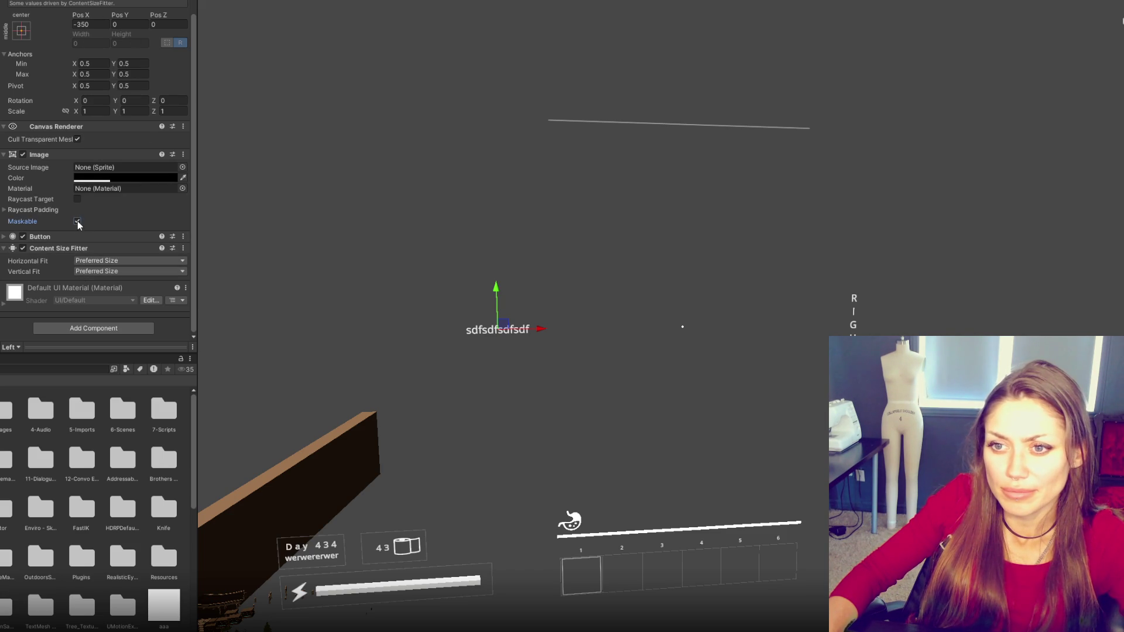
{"action": "left_click", "coordinate": [82, 236]}
{"action": "left_click", "coordinate": [82, 238]}
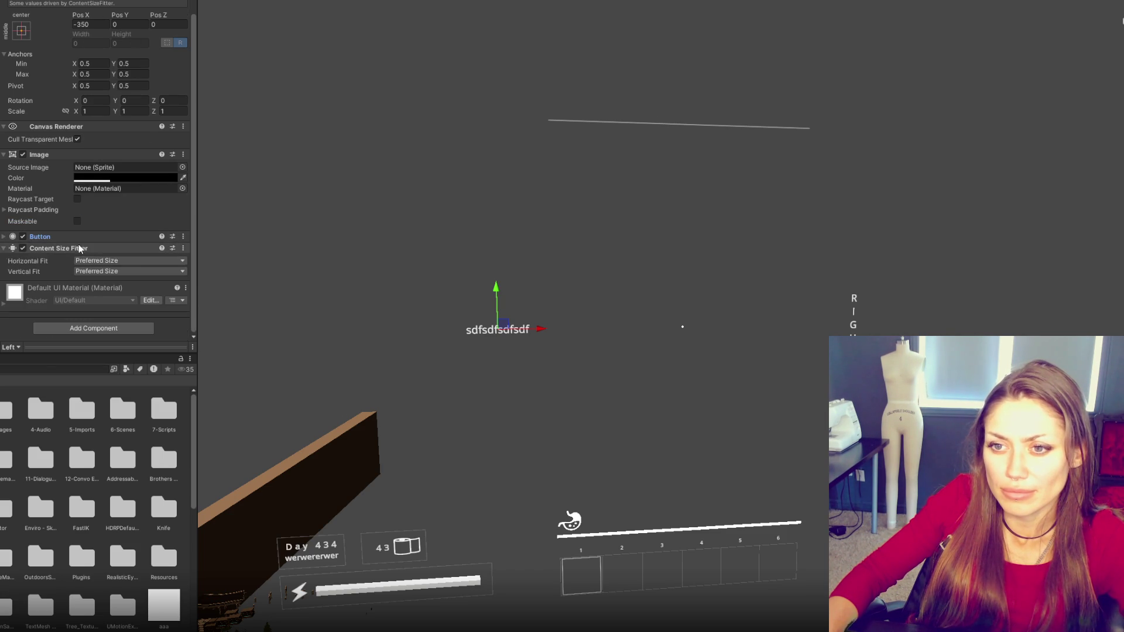
{"action": "key", "text": "Down"}
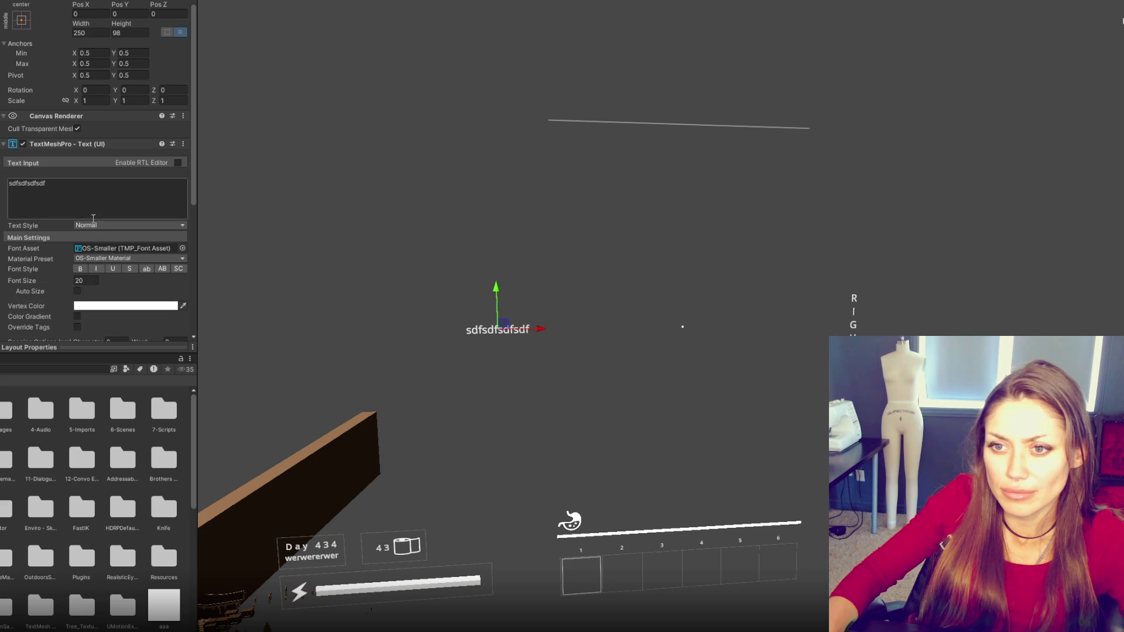
{"action": "scroll", "coordinate": [93, 225], "scroll_direction": "down", "scroll_amount": 10}
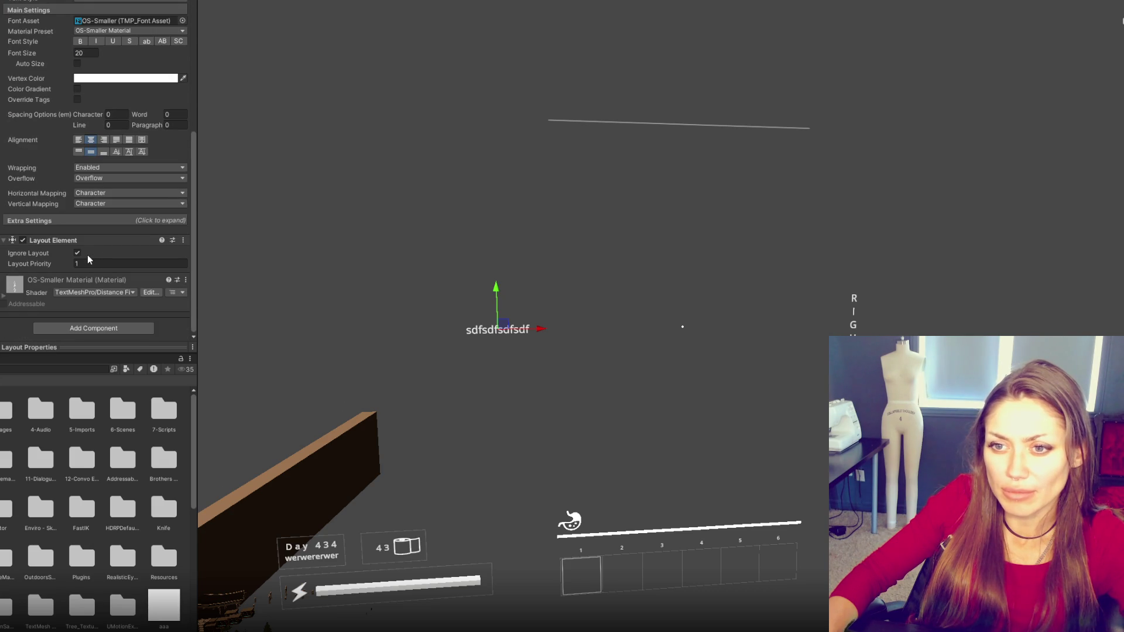
- Make the label obey layout with Min Width 300, Min Height 500, and no preferred size
{"action": "left_click", "coordinate": [79, 252]}
{"action": "scroll", "coordinate": [87, 251], "scroll_direction": "down", "scroll_amount": 3}
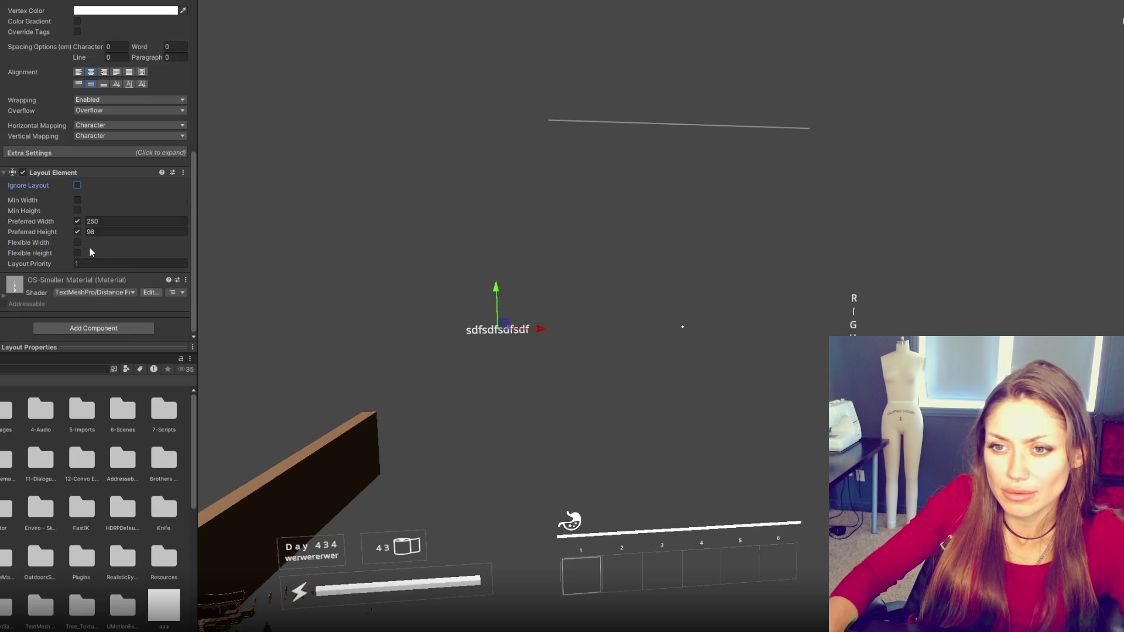
{"action": "left_click", "coordinate": [78, 200]}
{"action": "left_click", "coordinate": [77, 210]}
{"action": "left_click", "coordinate": [107, 200]}
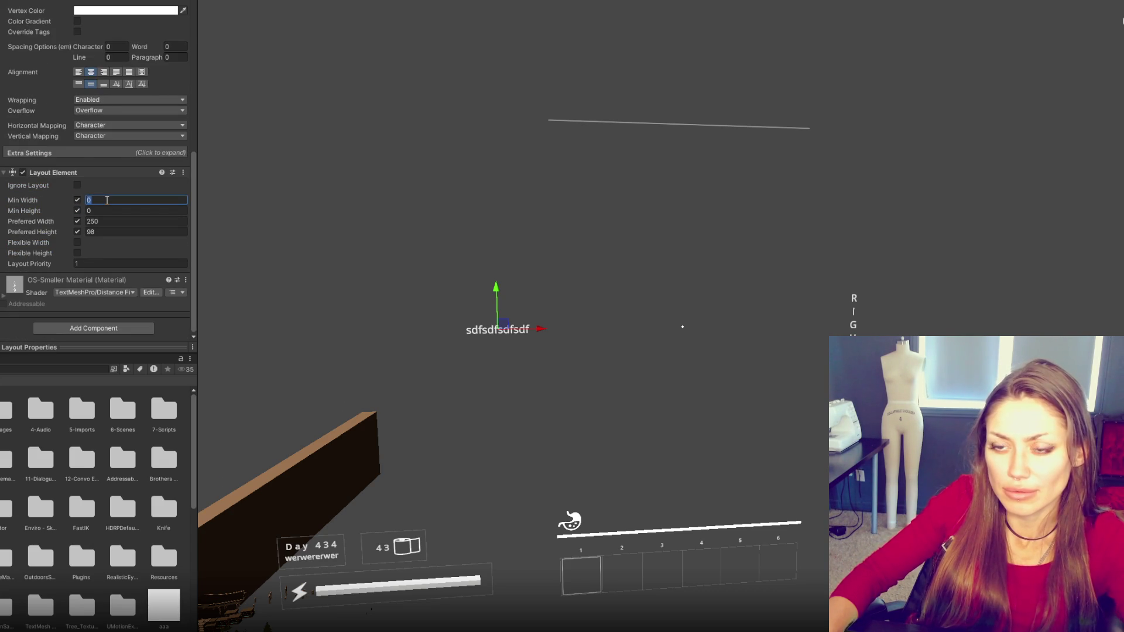
{"action": "type", "text": "300"}
{"action": "left_click", "coordinate": [97, 212]}
{"action": "type", "text": "5"}
{"action": "left_click", "coordinate": [77, 221]}
{"action": "left_click", "coordinate": [78, 232]}
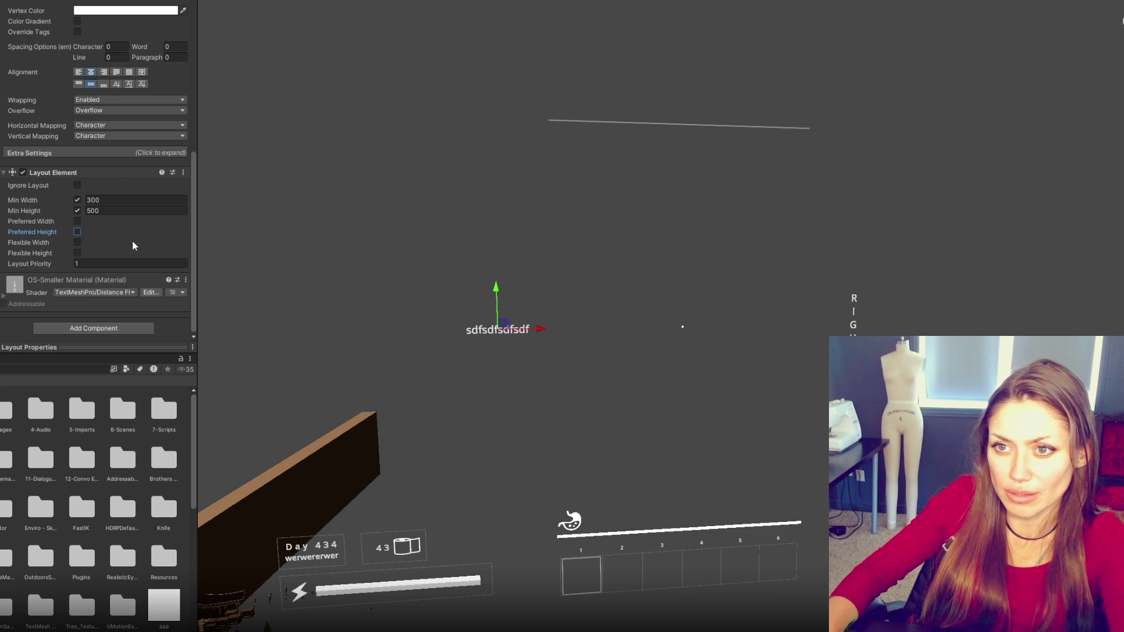
- Review the label's layout settings, then bring up the layout documentation in Chrome
{"action": "scroll", "coordinate": [132, 241], "scroll_direction": "up", "scroll_amount": 10}
{"action": "scroll", "coordinate": [132, 240], "scroll_direction": "down", "scroll_amount": 8}
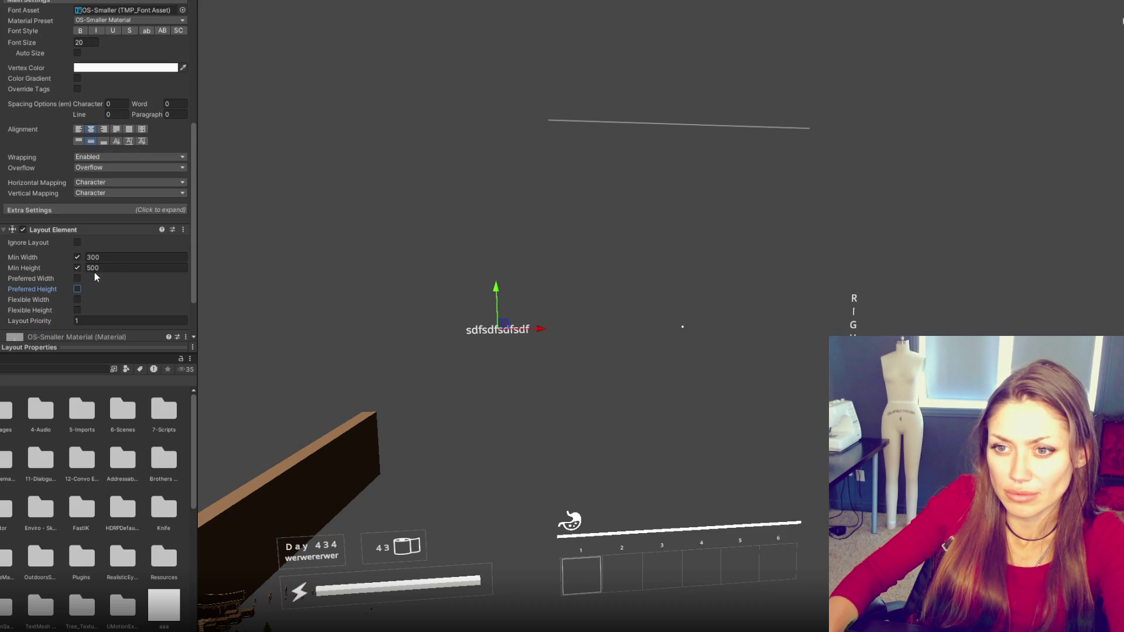
{"action": "scroll", "coordinate": [94, 270], "scroll_direction": "up", "scroll_amount": 5}
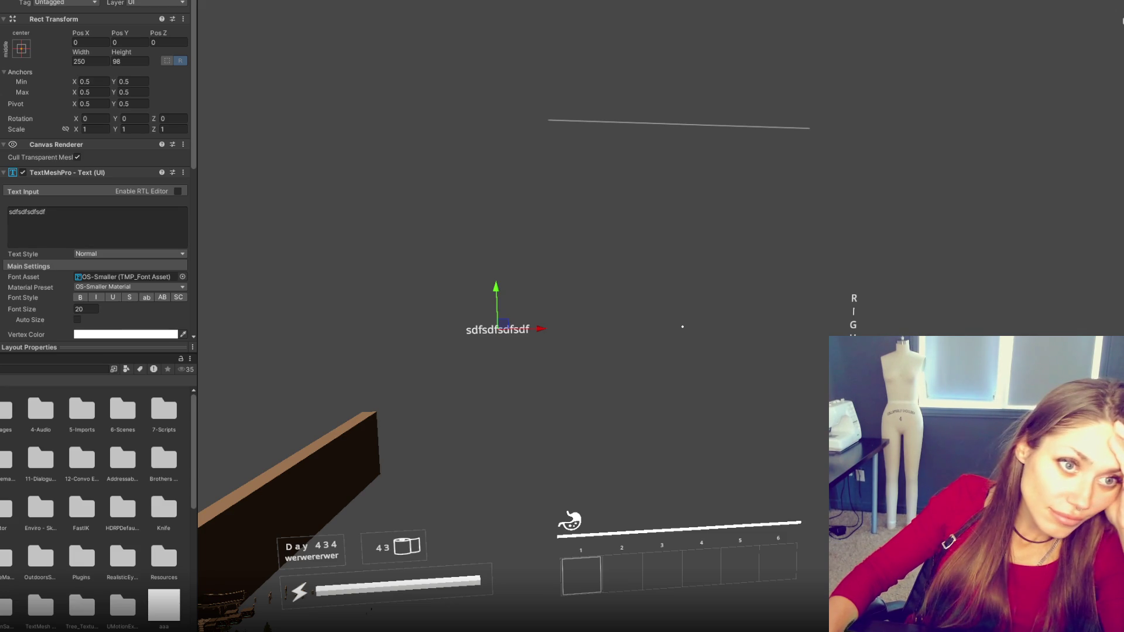
{"action": "key", "text": "alt+Tab"}
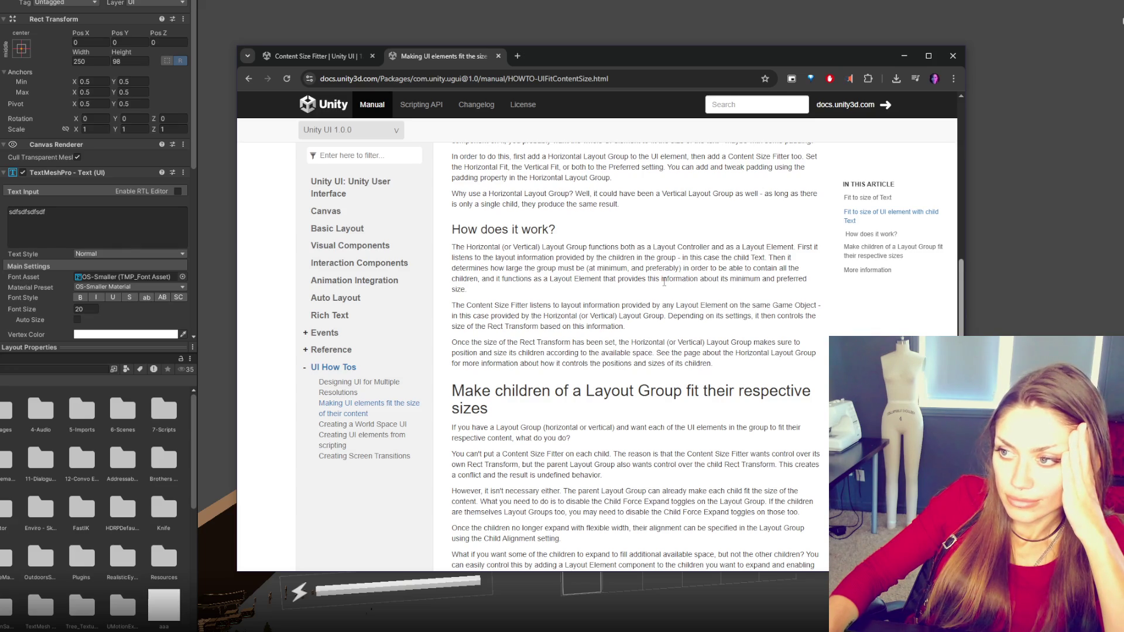
- Read the 'Make children of a Layout Group fit their respective sizes' section, then return to Unity
{"action": "scroll", "coordinate": [664, 283], "scroll_direction": "down", "scroll_amount": 1}
{"action": "scroll", "coordinate": [664, 283], "scroll_direction": "down", "scroll_amount": 5}
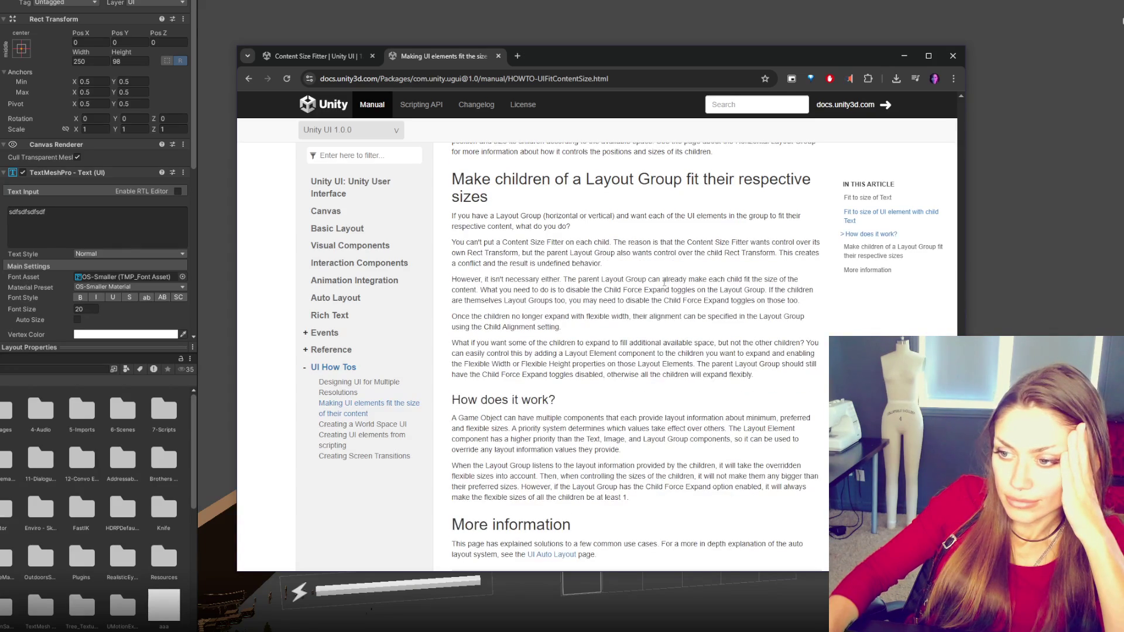
{"action": "scroll", "coordinate": [665, 285], "scroll_direction": "up", "scroll_amount": 2}
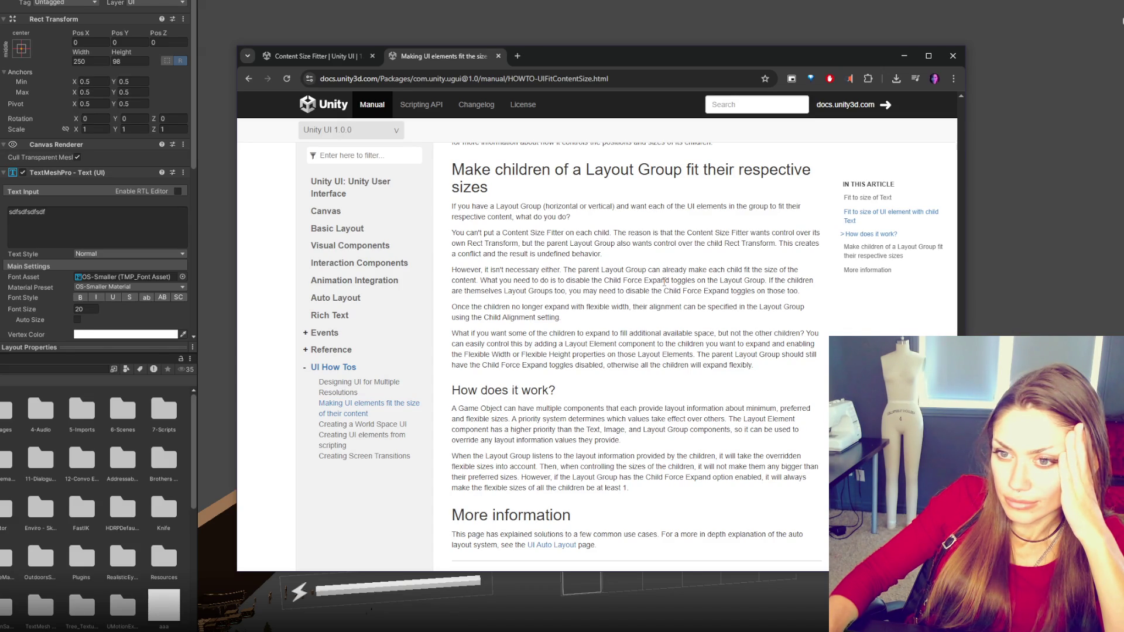
{"action": "key", "text": "alt+Tab"}
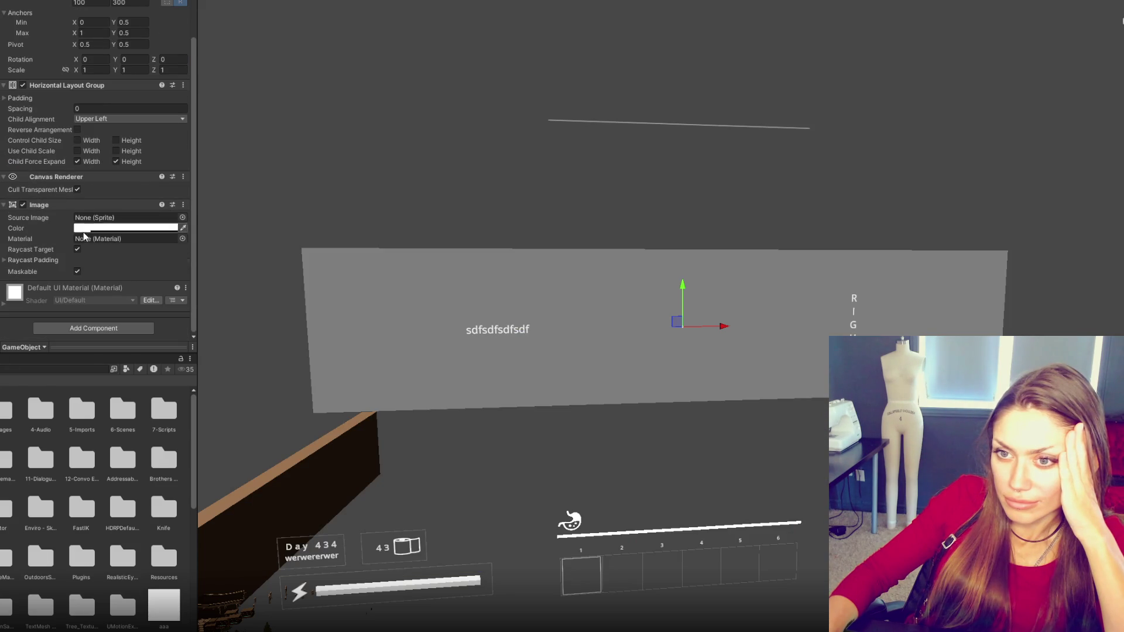
- On the Horizontal Layout Group, disable Child Force Expand width and enable Control Child Size width and height
{"action": "left_click", "coordinate": [77, 162]}
{"action": "left_click", "coordinate": [85, 140]}
{"action": "left_click", "coordinate": [302, 249]}
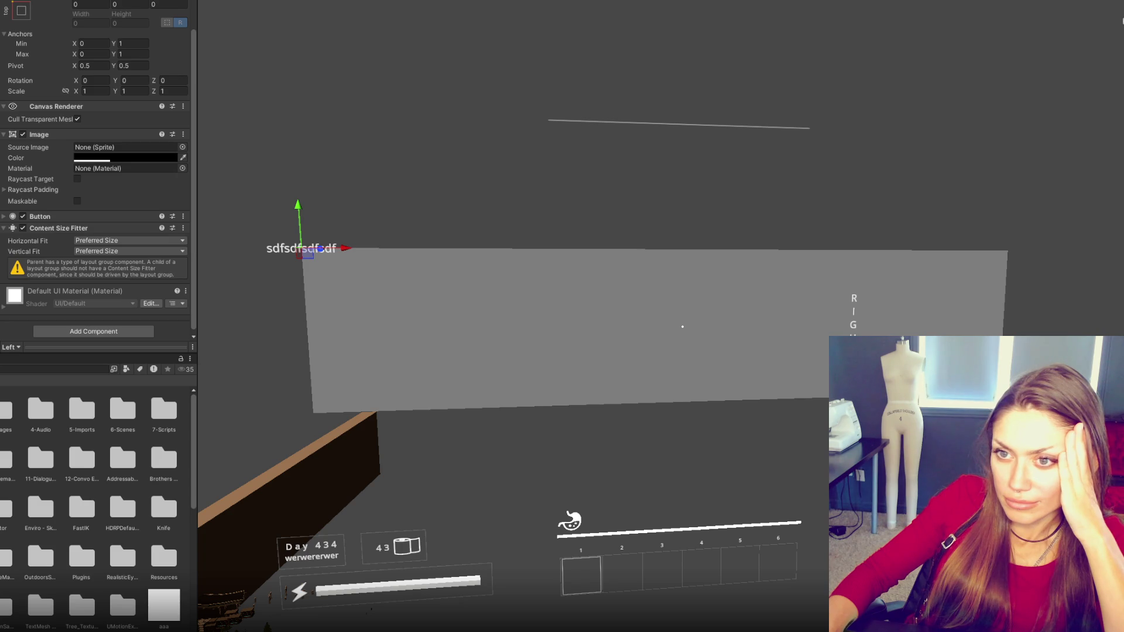
{"action": "left_click", "coordinate": [77, 201]}
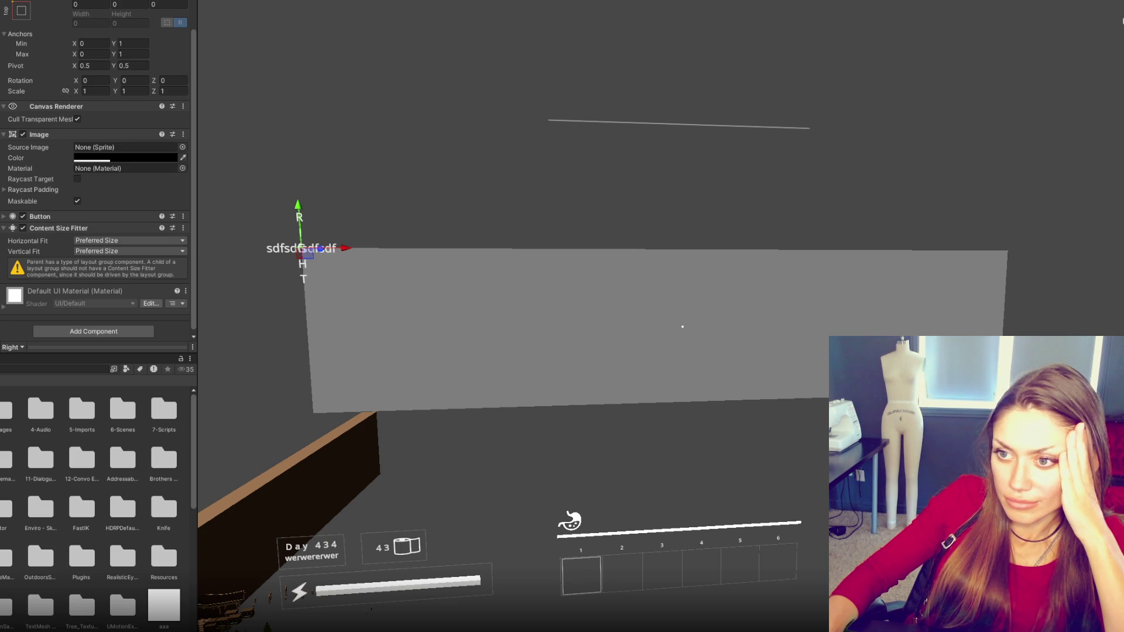
{"action": "left_click", "coordinate": [682, 326]}
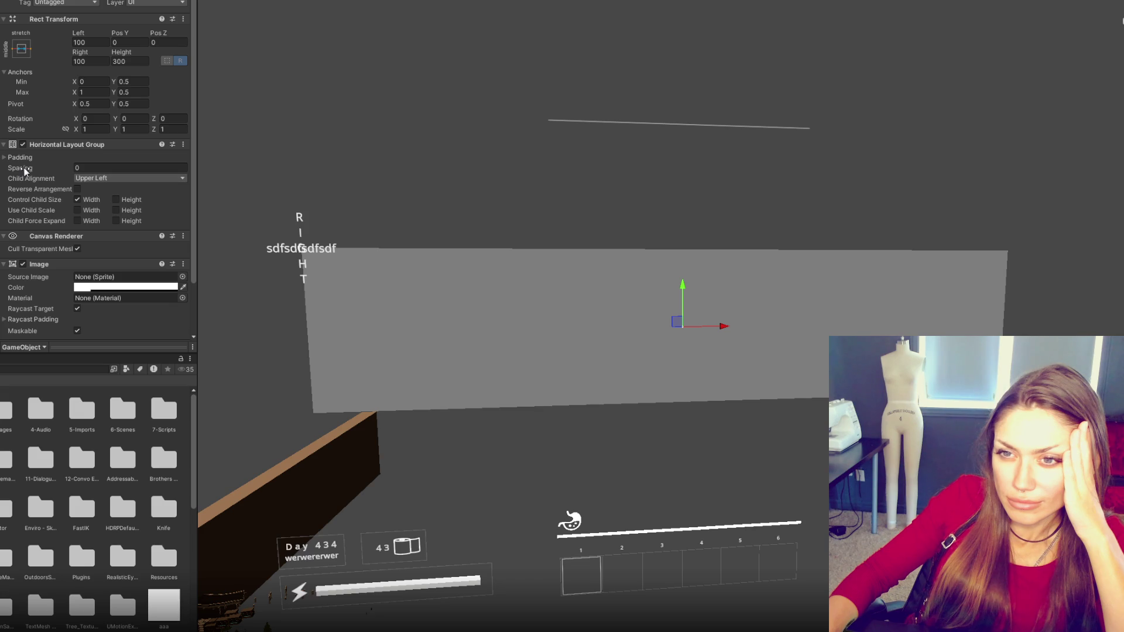
{"action": "left_click", "coordinate": [116, 200]}
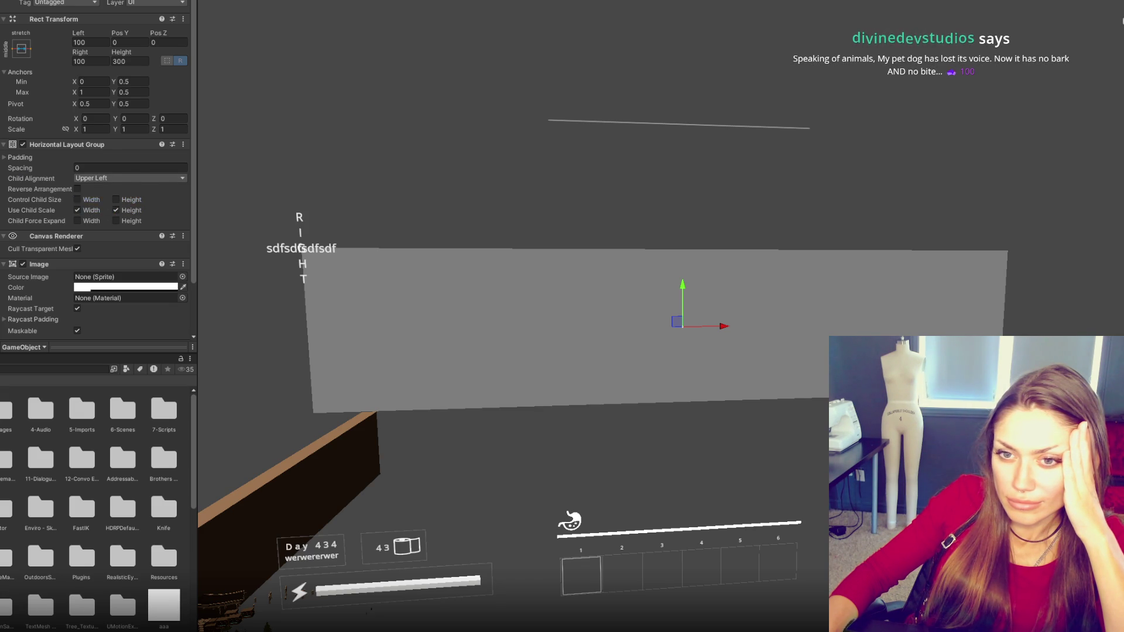
- Set both buttons' Content Size Fitters to Unconstrained and size them 300 by 100
{"action": "left_click", "coordinate": [301, 248]}
{"action": "scroll", "coordinate": [71, 256], "scroll_direction": "down", "scroll_amount": 4}
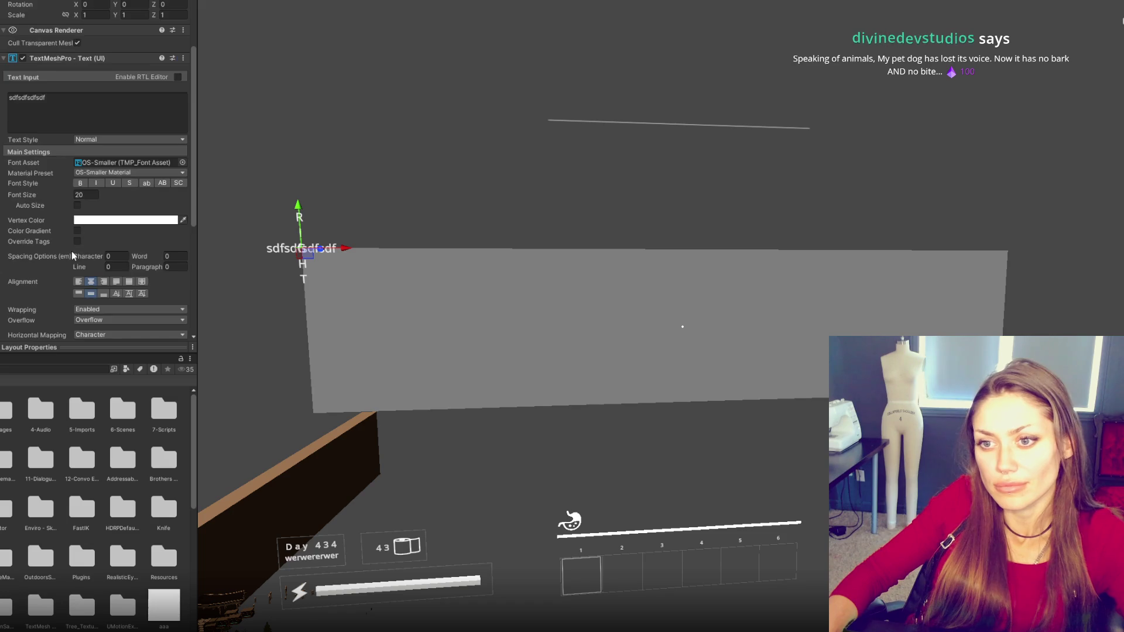
{"action": "scroll", "coordinate": [71, 256], "scroll_direction": "down", "scroll_amount": 4}
{"action": "key", "text": "Up"}
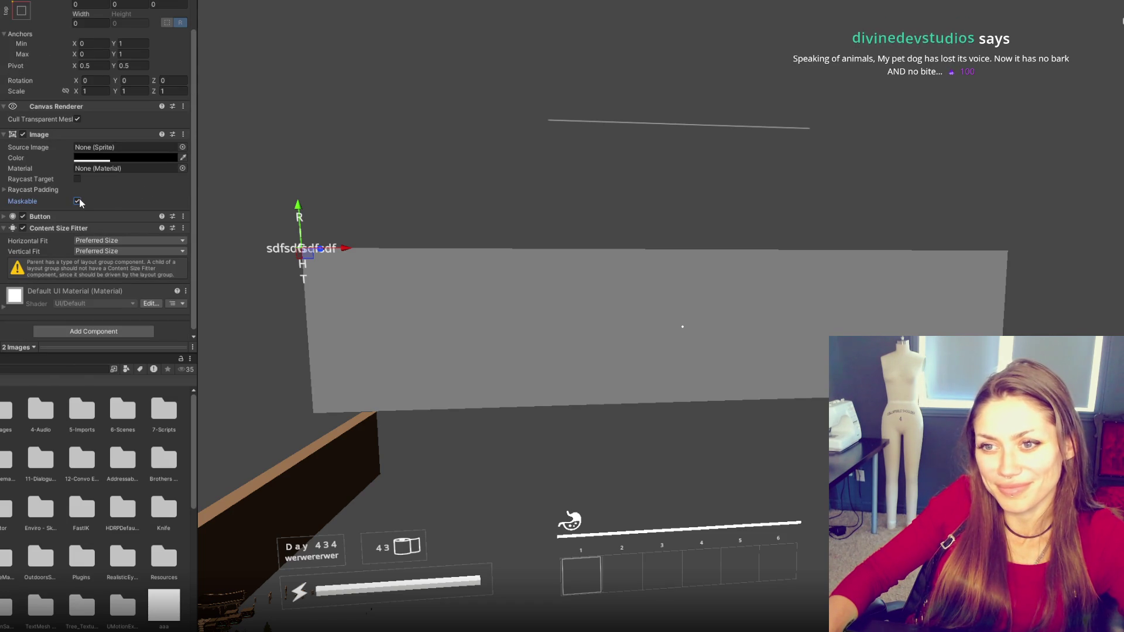
{"action": "left_click", "coordinate": [95, 241]}
{"action": "left_click", "coordinate": [94, 252]}
{"action": "left_click", "coordinate": [93, 251]}
{"action": "left_click", "coordinate": [94, 262]}
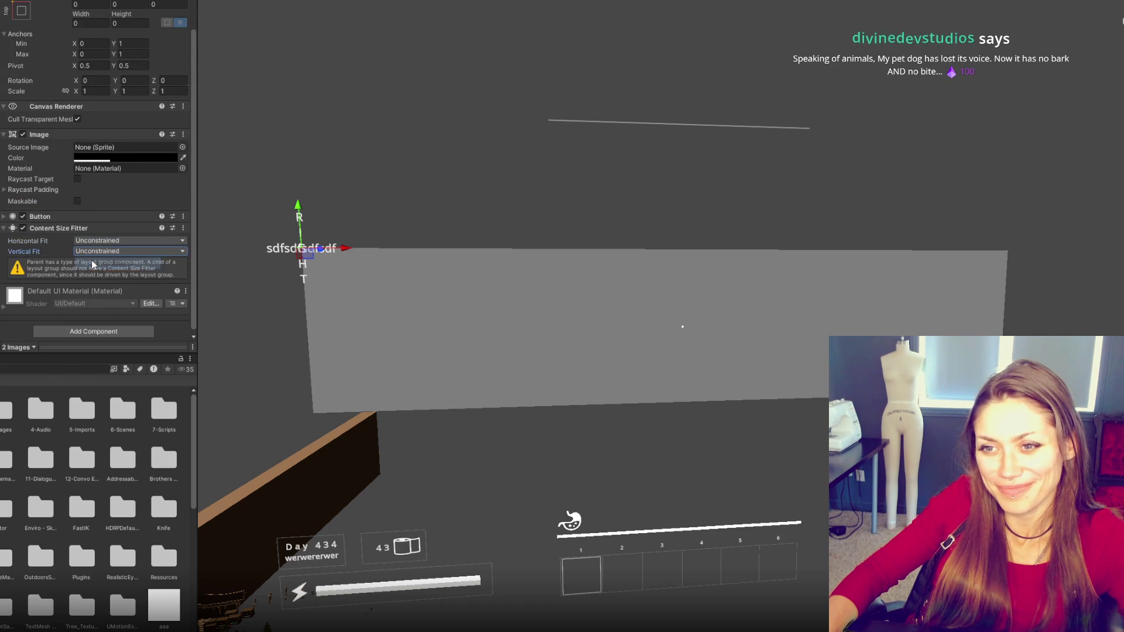
{"action": "scroll", "coordinate": [100, 147], "scroll_direction": "up", "scroll_amount": 2}
{"action": "left_click", "coordinate": [102, 71]}
{"action": "type", "text": "300"}
{"action": "key", "text": "Tab"}
{"action": "type", "text": "100"}
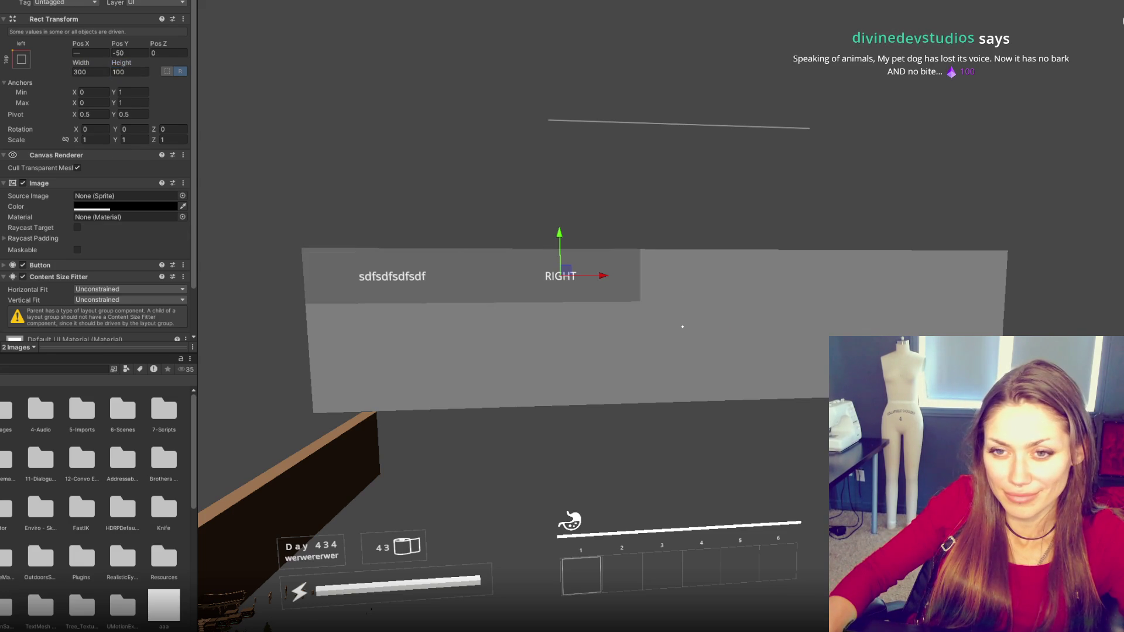
- Select the labels and try the RIGHT label's preferred and flexible sizes, leaving them all off
{"action": "left_click", "coordinate": [677, 321]}
{"action": "left_click", "coordinate": [392, 275]}
{"action": "left_click", "coordinate": [560, 276]}
{"action": "left_click", "coordinate": [392, 275]}
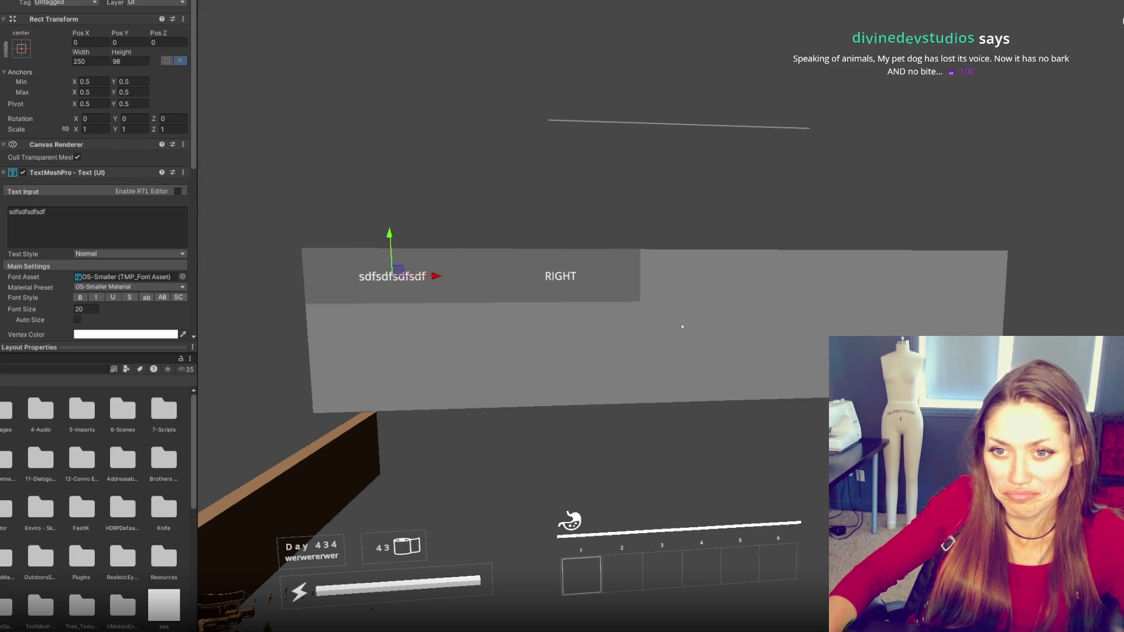
{"action": "left_click", "coordinate": [560, 275]}
{"action": "scroll", "coordinate": [153, 228], "scroll_direction": "down", "scroll_amount": 5}
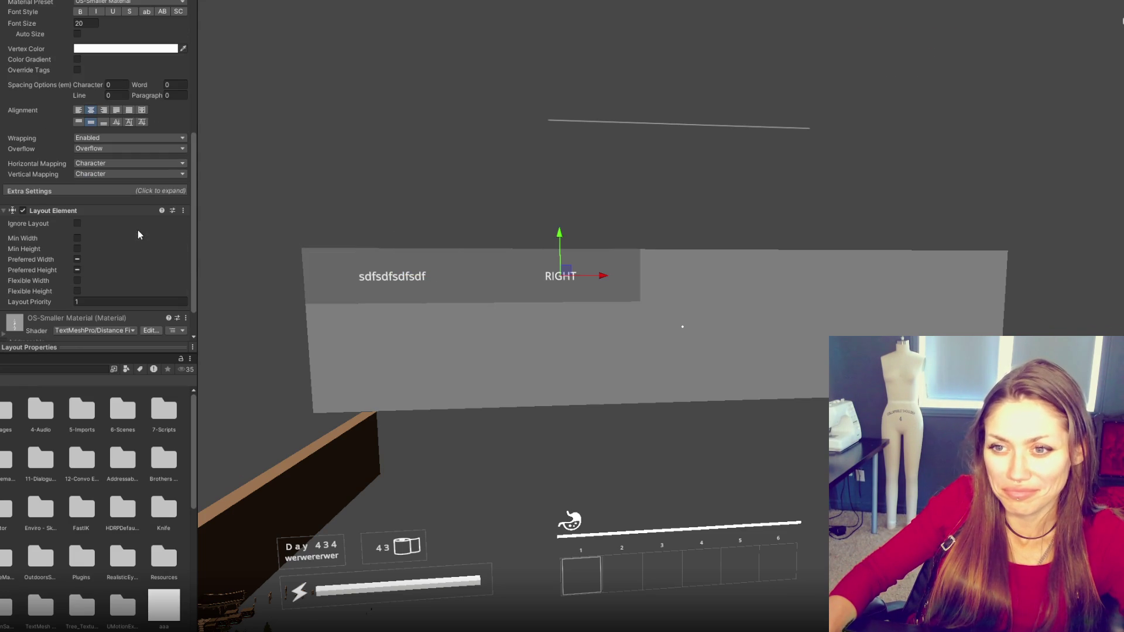
{"action": "left_click", "coordinate": [77, 260]}
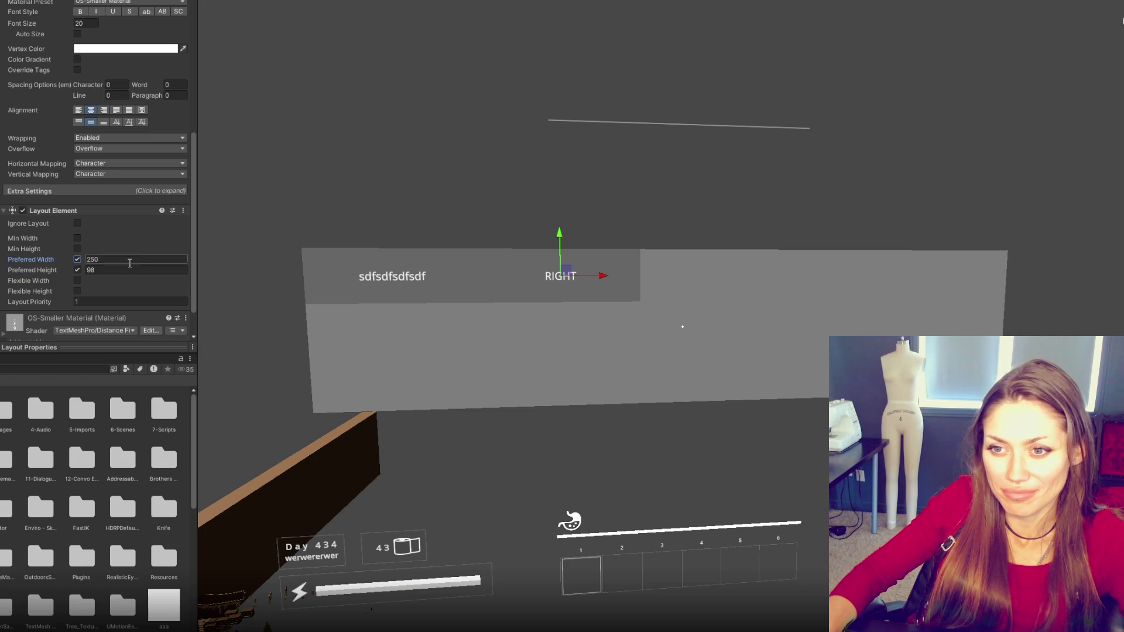
{"action": "left_click", "coordinate": [77, 260]}
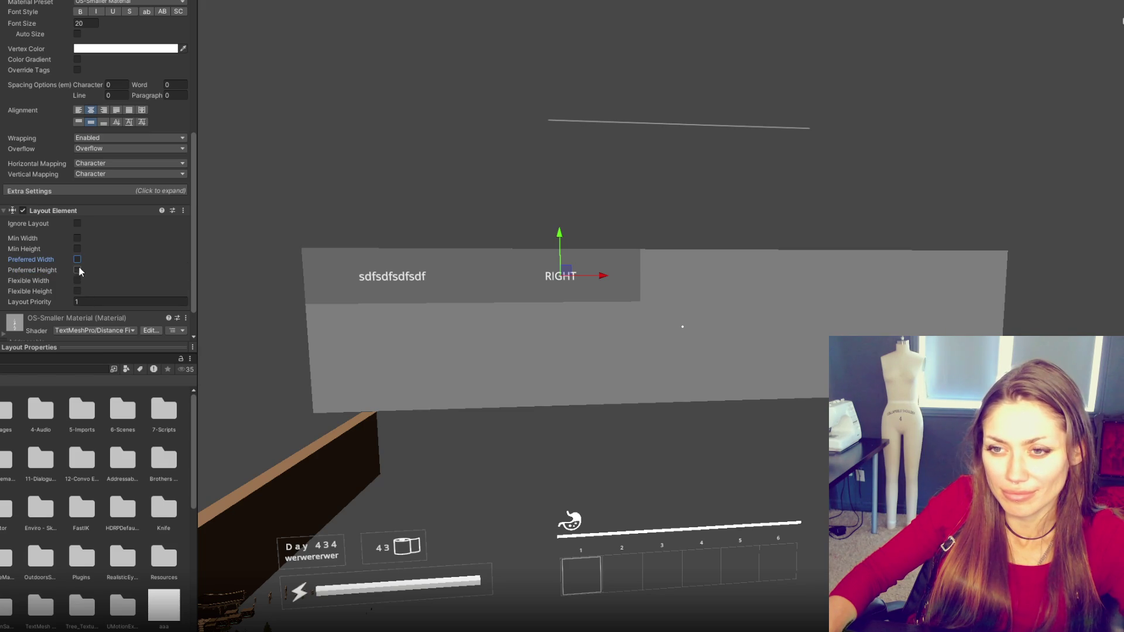
{"action": "left_click", "coordinate": [79, 290]}
{"action": "left_click", "coordinate": [78, 281]}
{"action": "left_click", "coordinate": [79, 291]}
{"action": "left_click", "coordinate": [78, 281]}
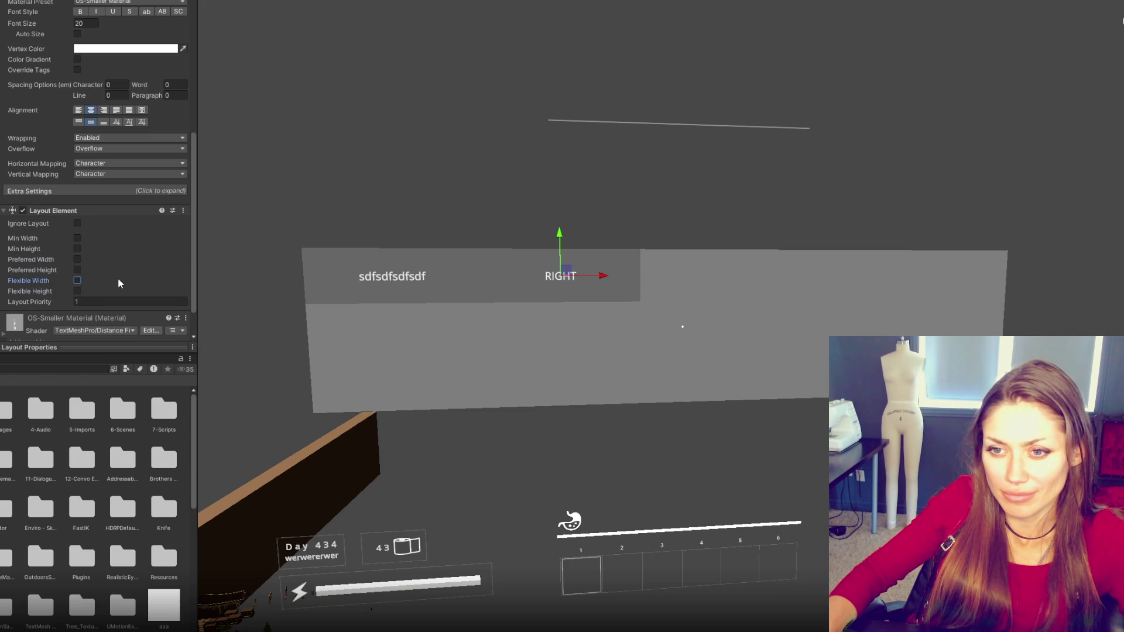
{"action": "scroll", "coordinate": [122, 281], "scroll_direction": "up", "scroll_amount": 10}
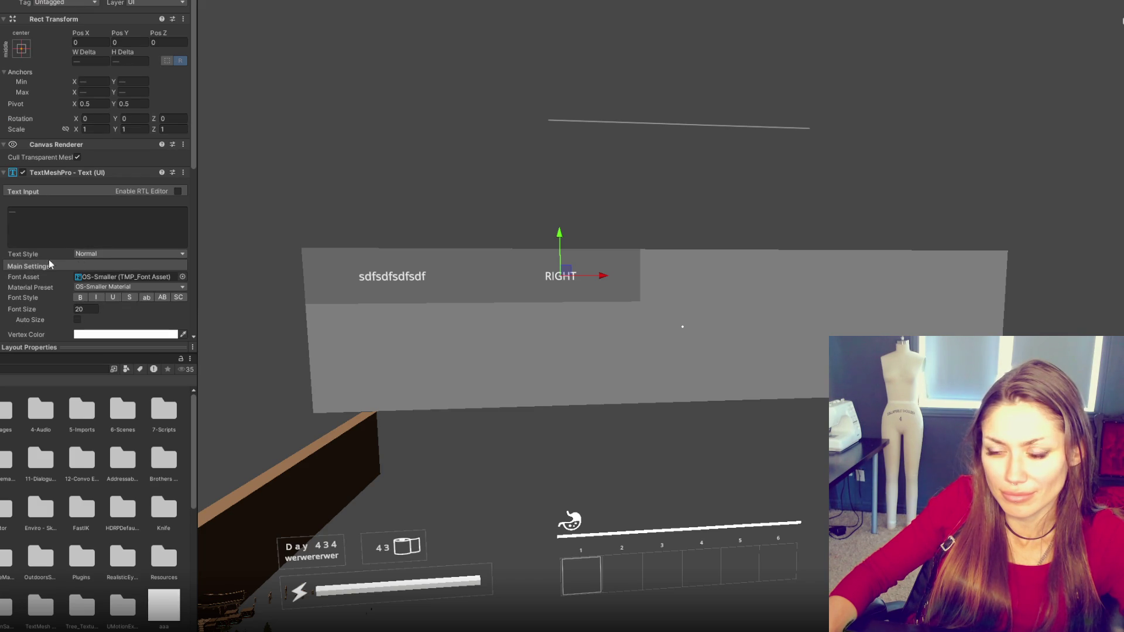
- Set both labels' W Delta to 200 and H Delta to 100
{"action": "left_click", "coordinate": [107, 60]}
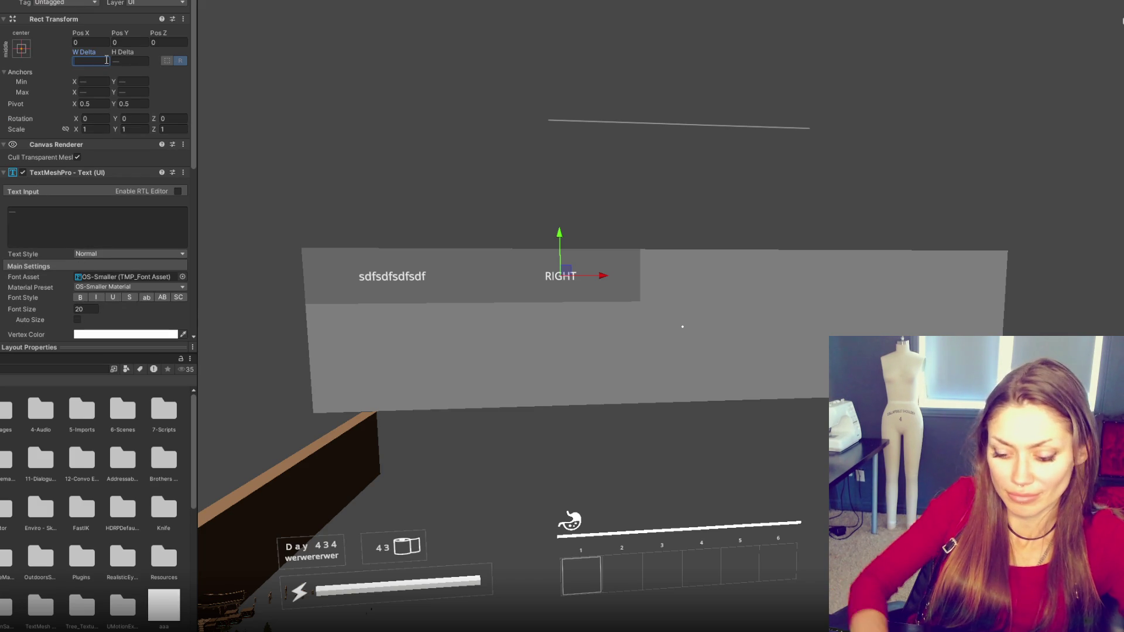
{"action": "type", "text": "120"}
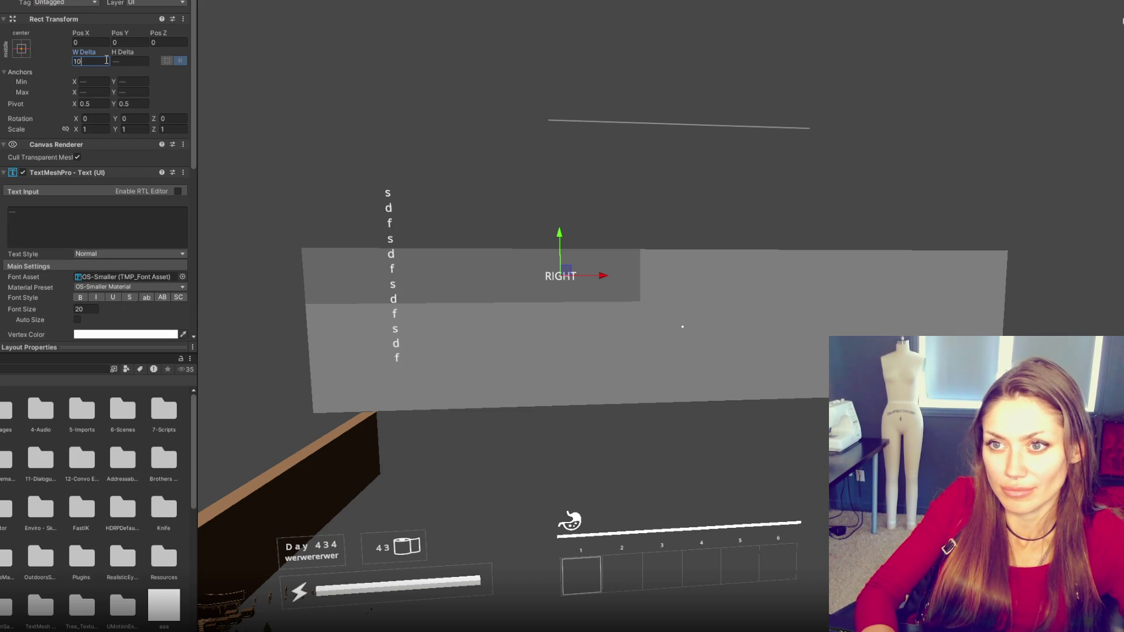
{"action": "key", "text": "BackSpace"}
{"action": "key", "text": "BackSpace"}
{"action": "key", "text": "BackSpace"}
{"action": "type", "text": "200"}
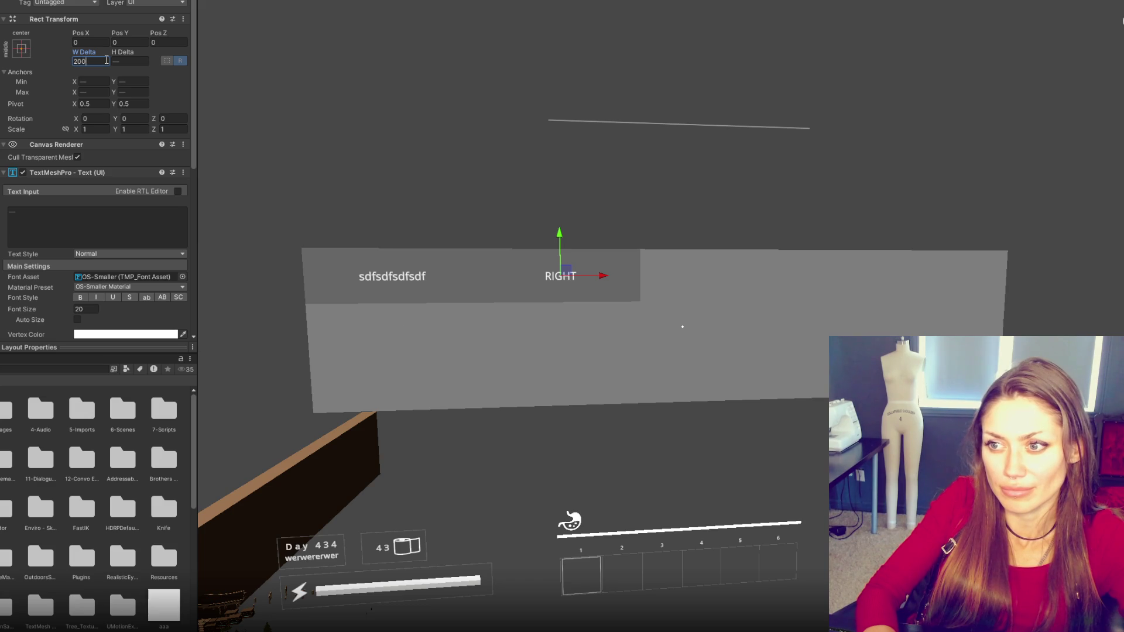
{"action": "key", "text": "BackSpace"}
{"action": "key", "text": "Tab"}
{"action": "type", "text": "100"}
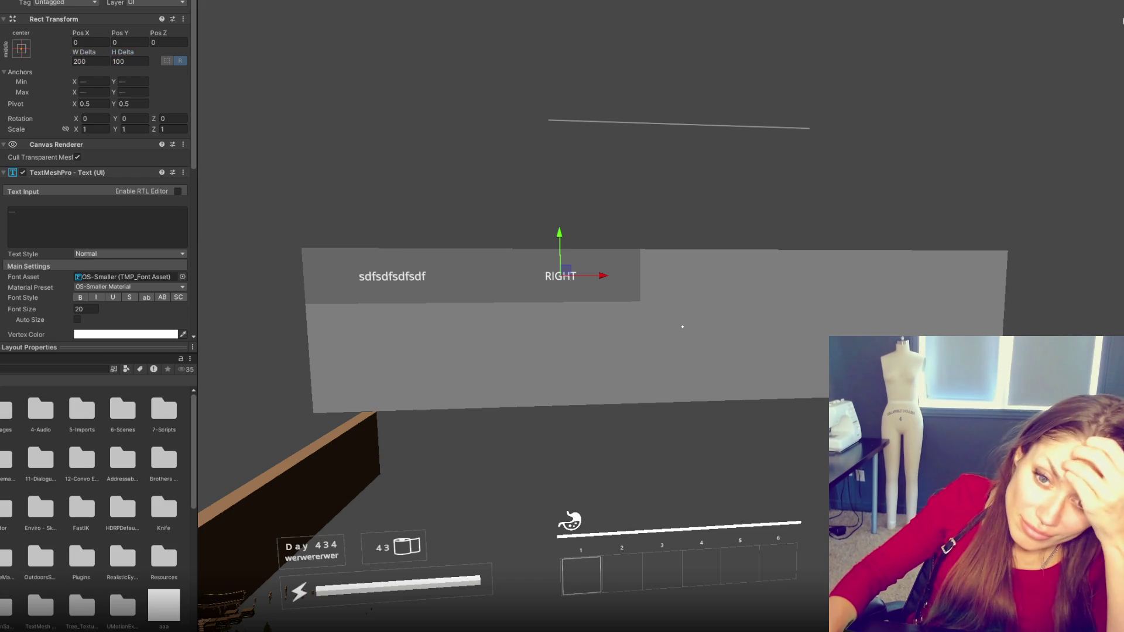
{"action": "left_click", "coordinate": [391, 276]}
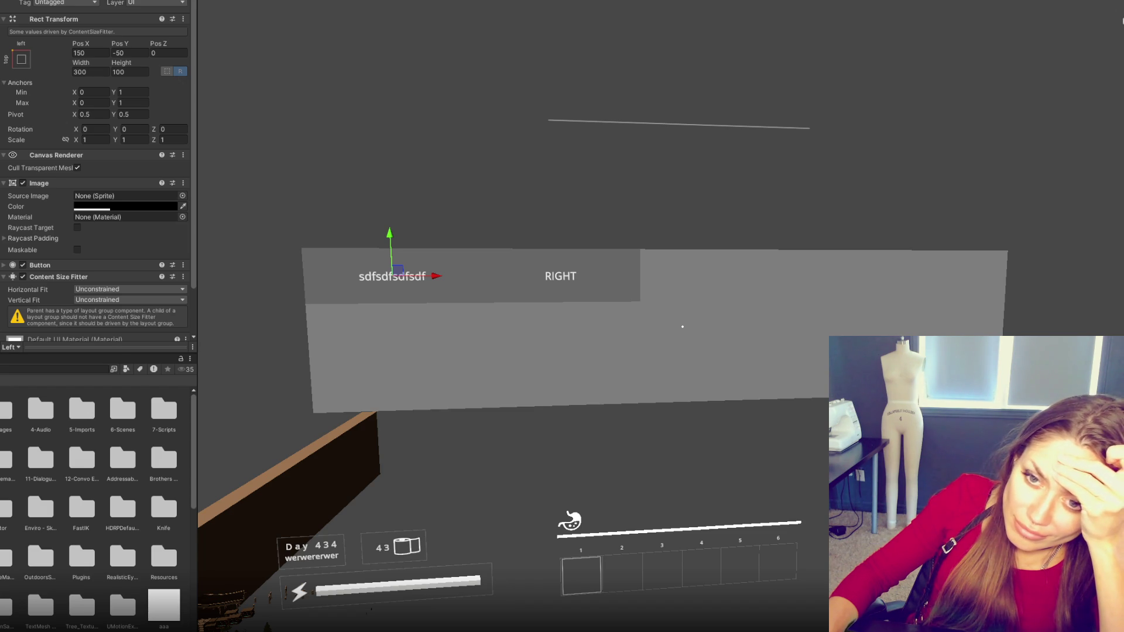
{"action": "key", "text": "shift+Down"}
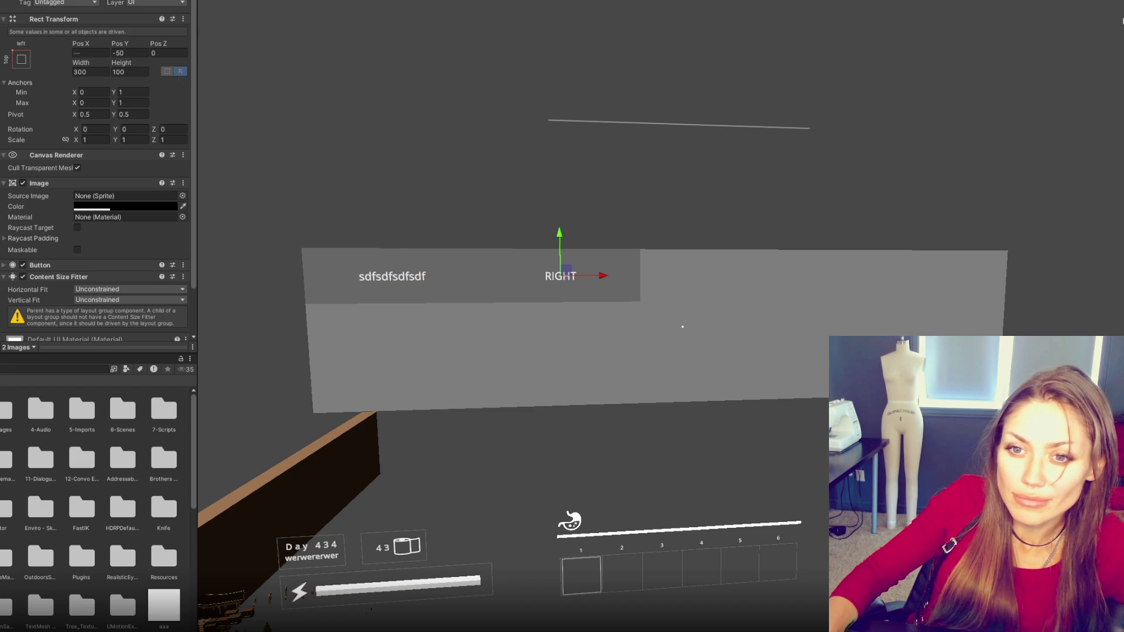
{"action": "key", "text": "Up"}
{"action": "key", "text": "Up"}
{"action": "key", "text": "Up"}
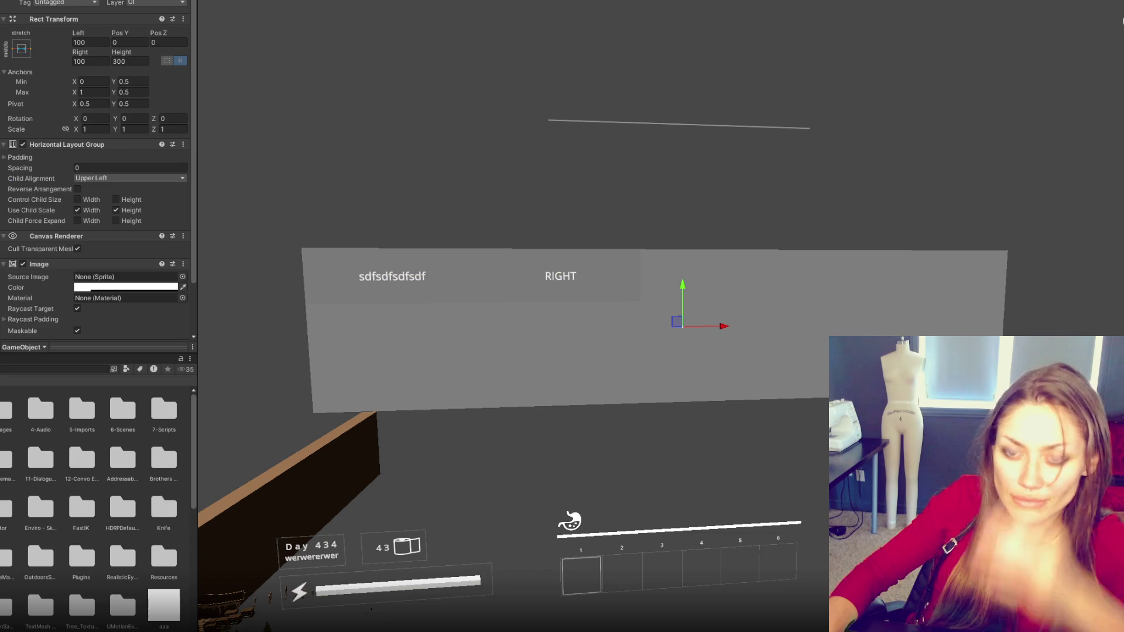
- Delete the grey backing panel and re-anchor both buttons, trying side anchors and dragging them
{"action": "key", "text": "Delete"}
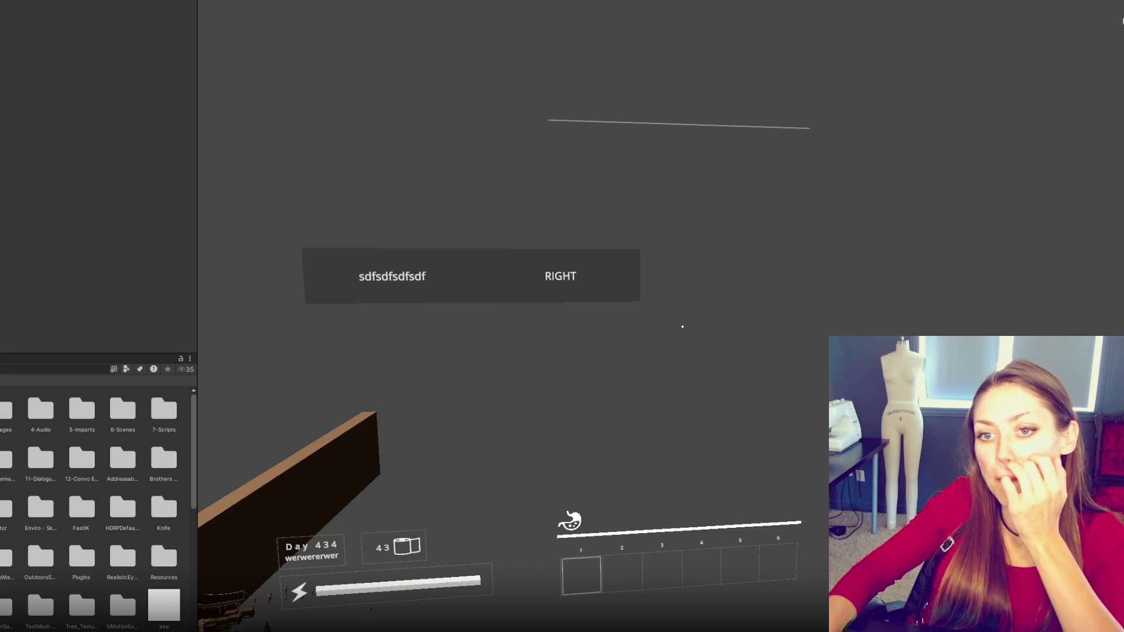
{"action": "left_click", "coordinate": [560, 275]}
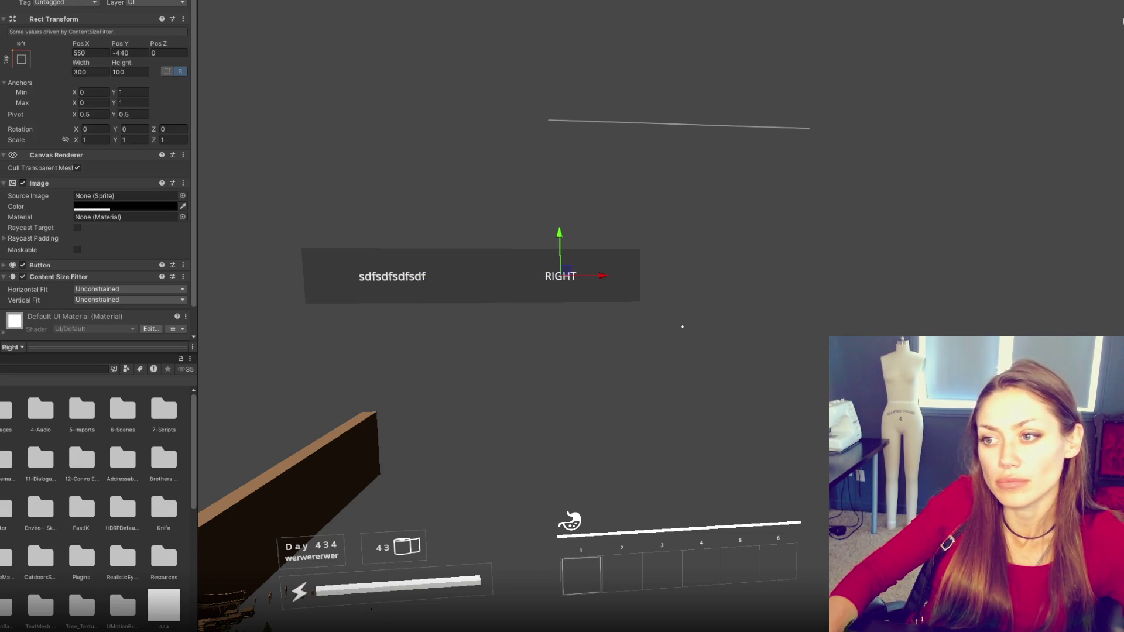
{"action": "left_click", "coordinate": [21, 61]}
{"action": "left_click", "coordinate": [110, 169], "text": "alt"}
{"action": "left_click", "coordinate": [392, 276]}
{"action": "left_click", "coordinate": [21, 59]}
{"action": "left_click", "coordinate": [58, 165], "text": "alt"}
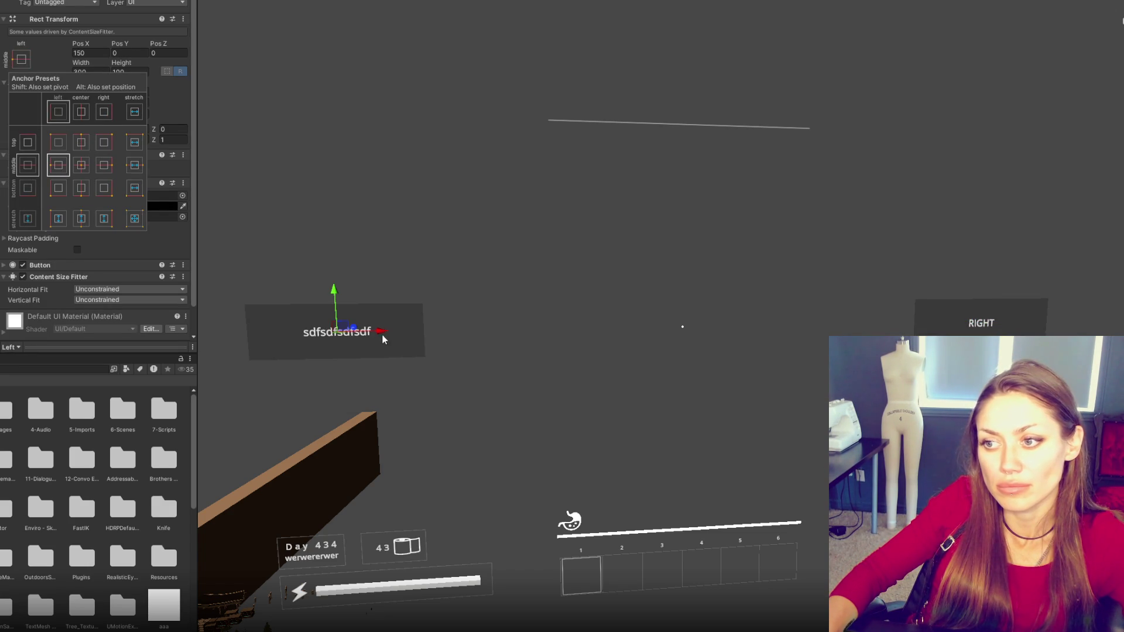
{"action": "left_click_drag", "start_coordinate": [382, 332], "coordinate": [449, 343]}
{"action": "left_click", "coordinate": [982, 324]}
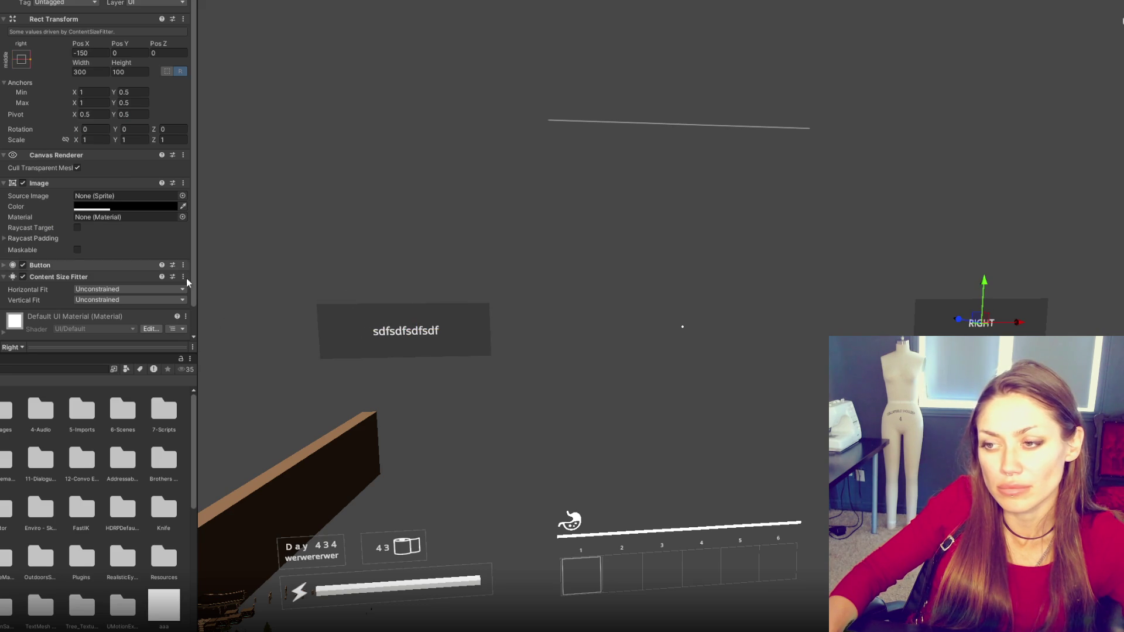
{"action": "left_click_drag", "start_coordinate": [1023, 327], "coordinate": [938, 332]}
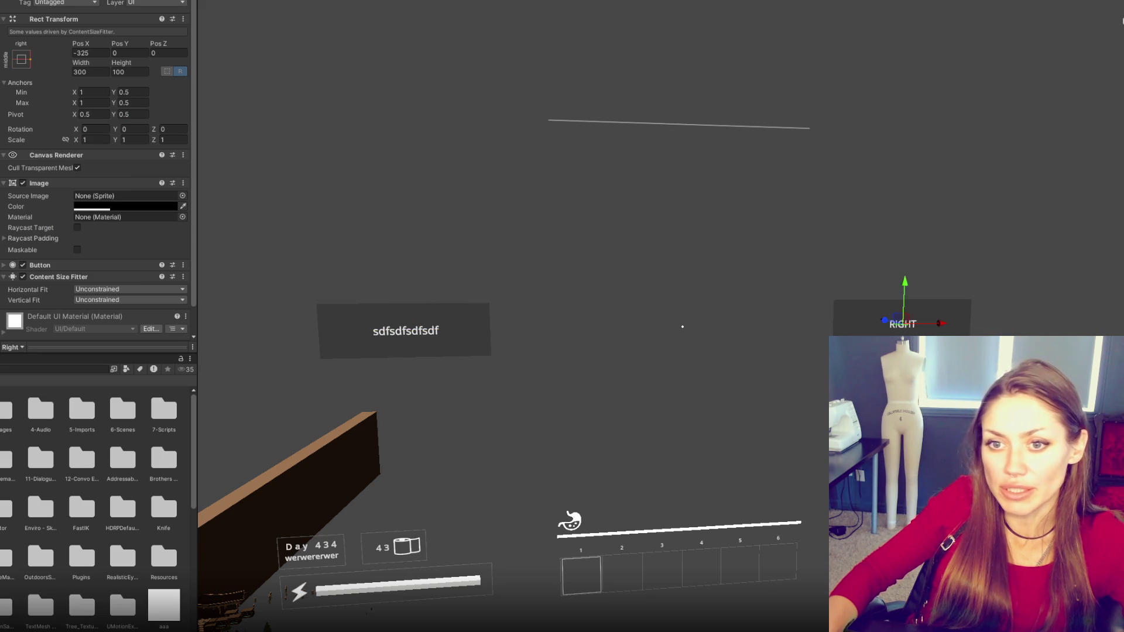
{"action": "left_click", "coordinate": [22, 59]}
{"action": "left_click", "coordinate": [80, 165], "text": "alt"}
{"action": "key", "text": "ctrl+z"}
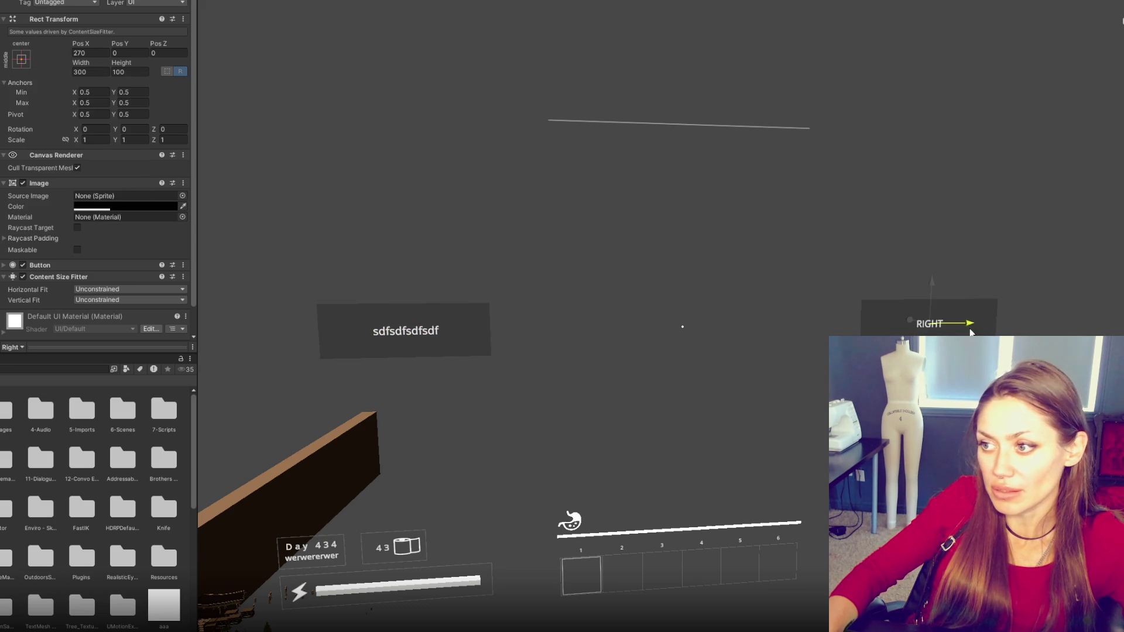
- Centre-anchor the buttons with RIGHT at Pos X 500 and the left button at -500
{"action": "double_click", "coordinate": [87, 53]}
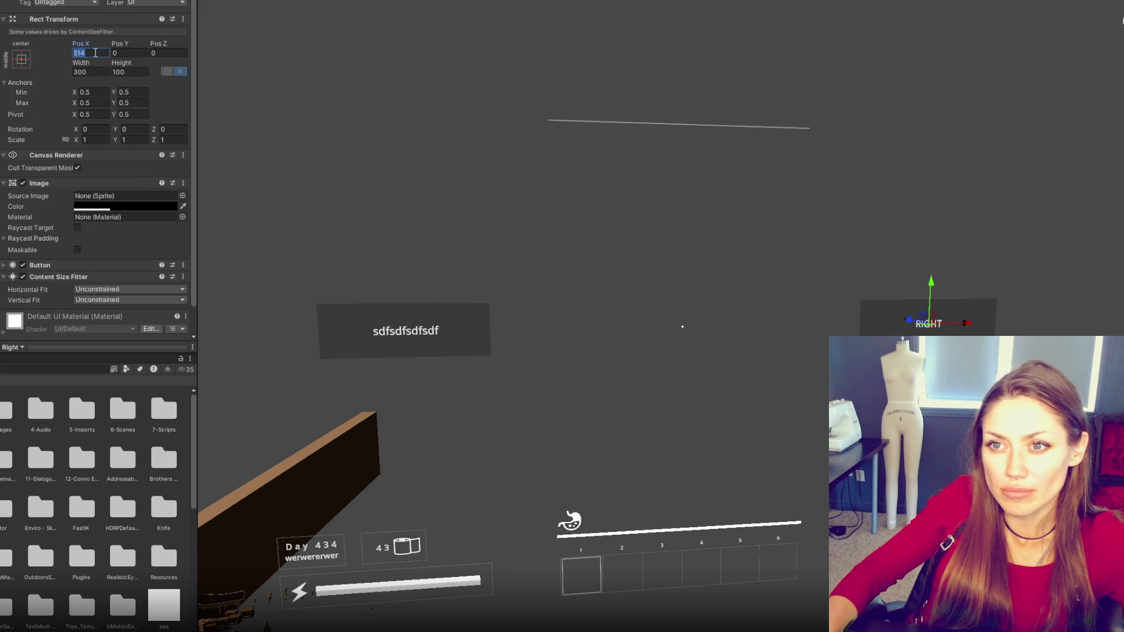
{"action": "type", "text": "500"}
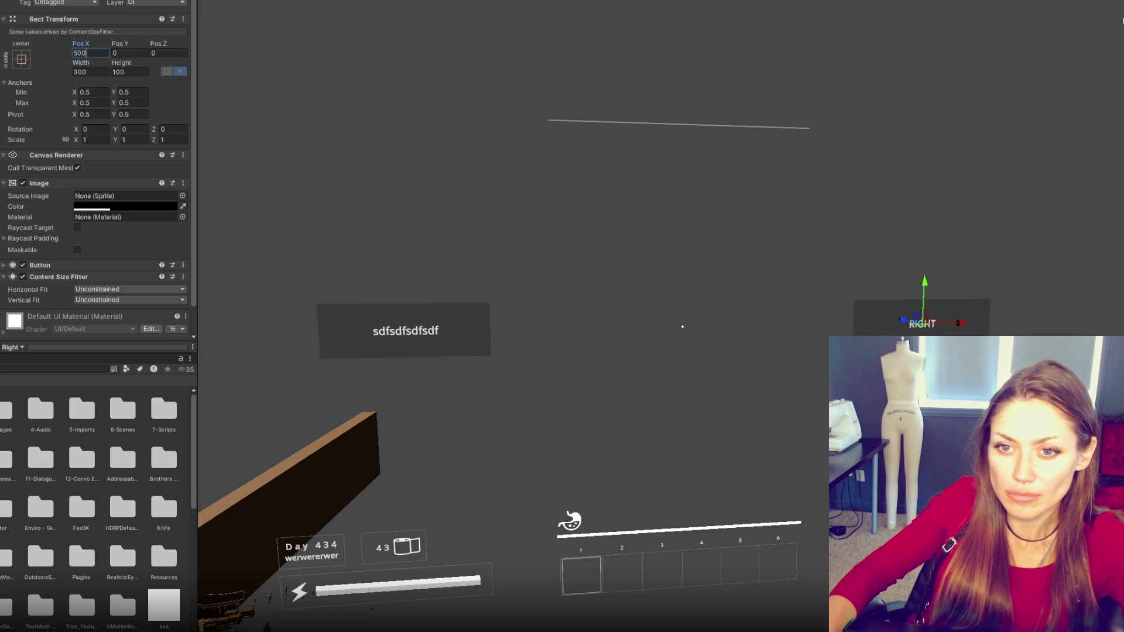
{"action": "left_click", "coordinate": [21, 59]}
{"action": "left_click", "coordinate": [80, 168], "text": "alt"}
{"action": "left_click", "coordinate": [94, 53]}
{"action": "type", "text": "-500"}
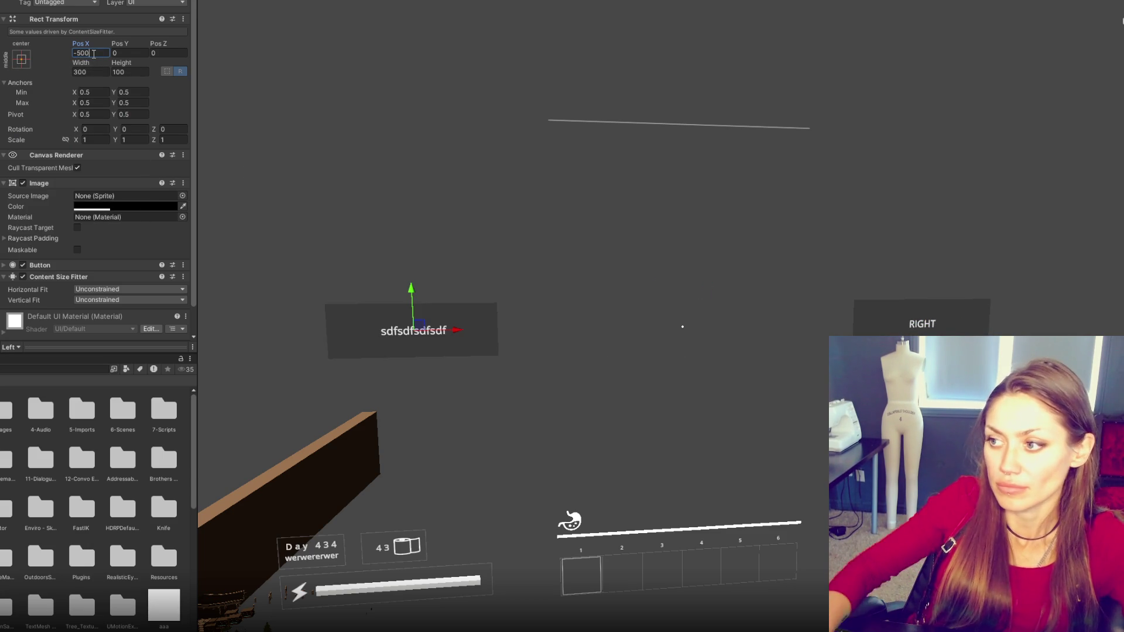
{"action": "key", "text": "Return"}
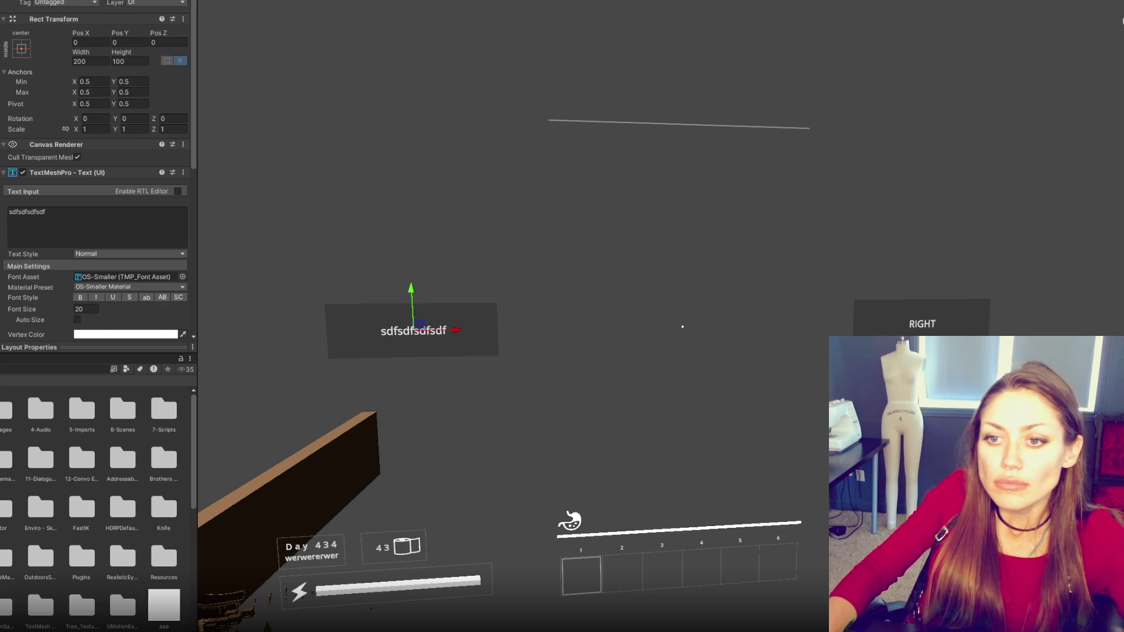
{"action": "left_click", "coordinate": [922, 324], "text": "shift"}
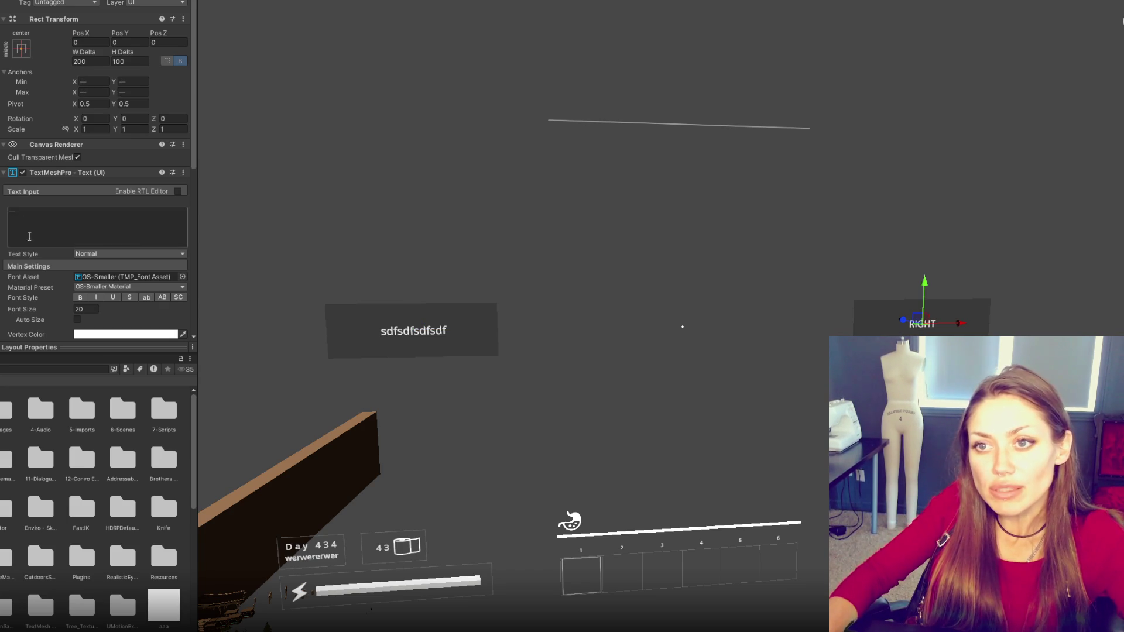
{"action": "scroll", "coordinate": [75, 254], "scroll_direction": "down", "scroll_amount": 5}
{"action": "scroll", "coordinate": [99, 260], "scroll_direction": "down", "scroll_amount": 6}
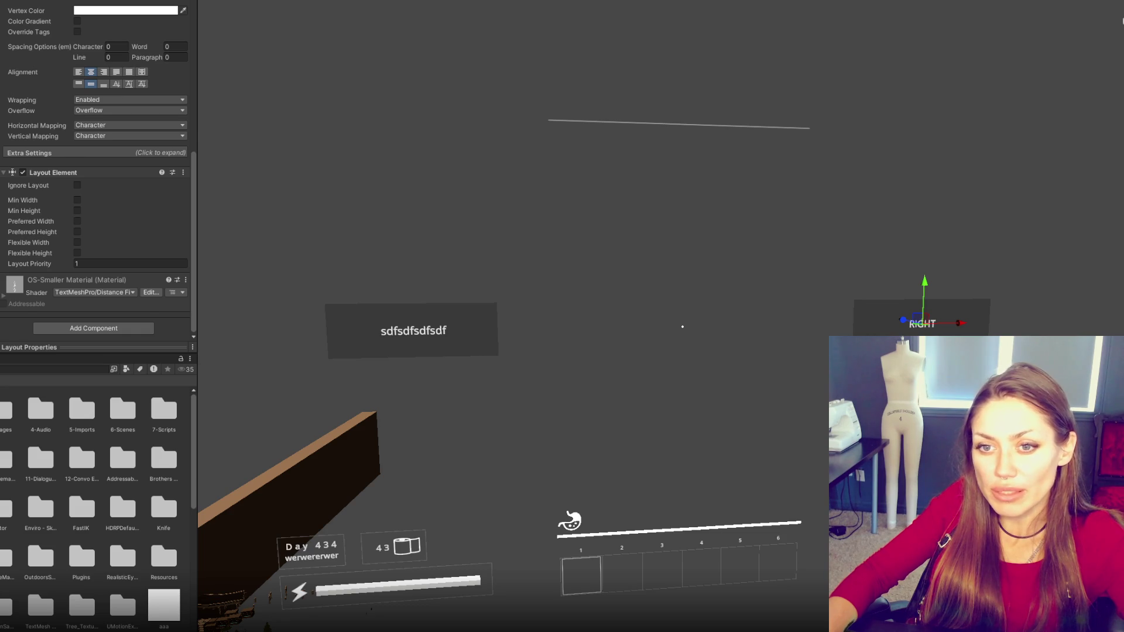
{"action": "key", "text": "ctrl+z"}
{"action": "key", "text": "ctrl+z"}
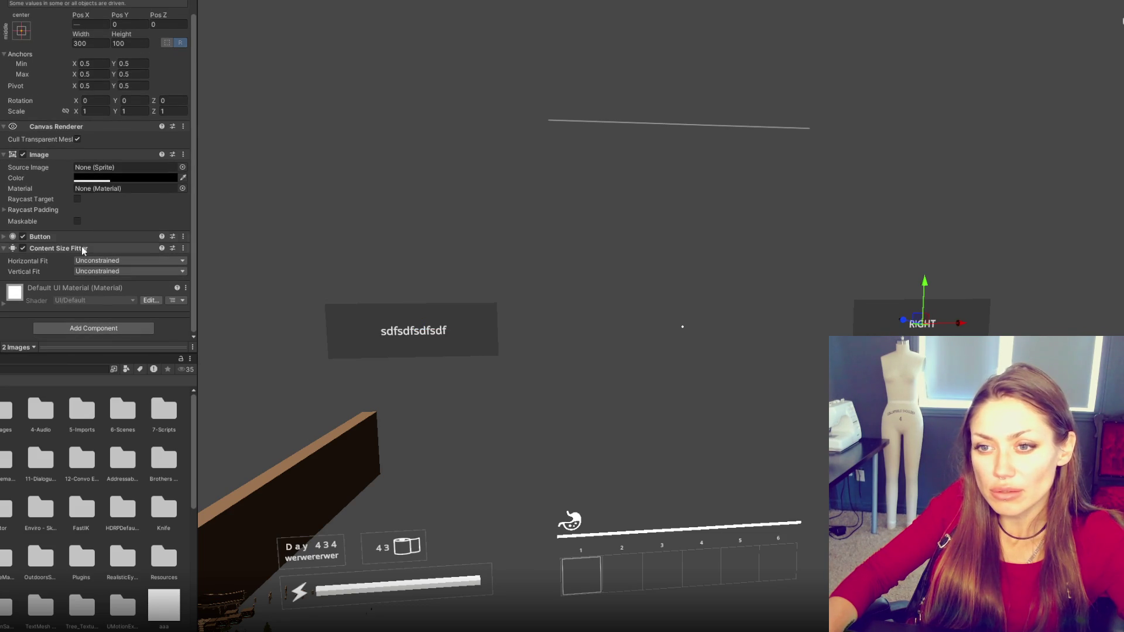
{"action": "left_click", "coordinate": [88, 233]}
{"action": "left_click", "coordinate": [88, 234]}
{"action": "left_click", "coordinate": [93, 260]}
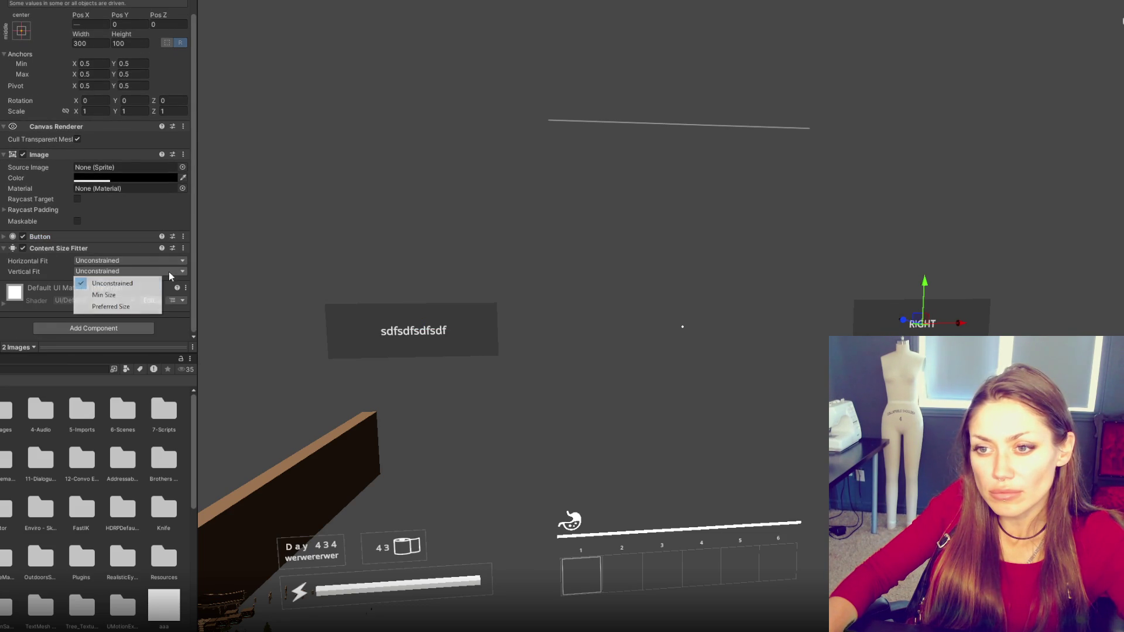
{"action": "key", "text": "ctrl+z"}
{"action": "key", "text": "ctrl+z"}
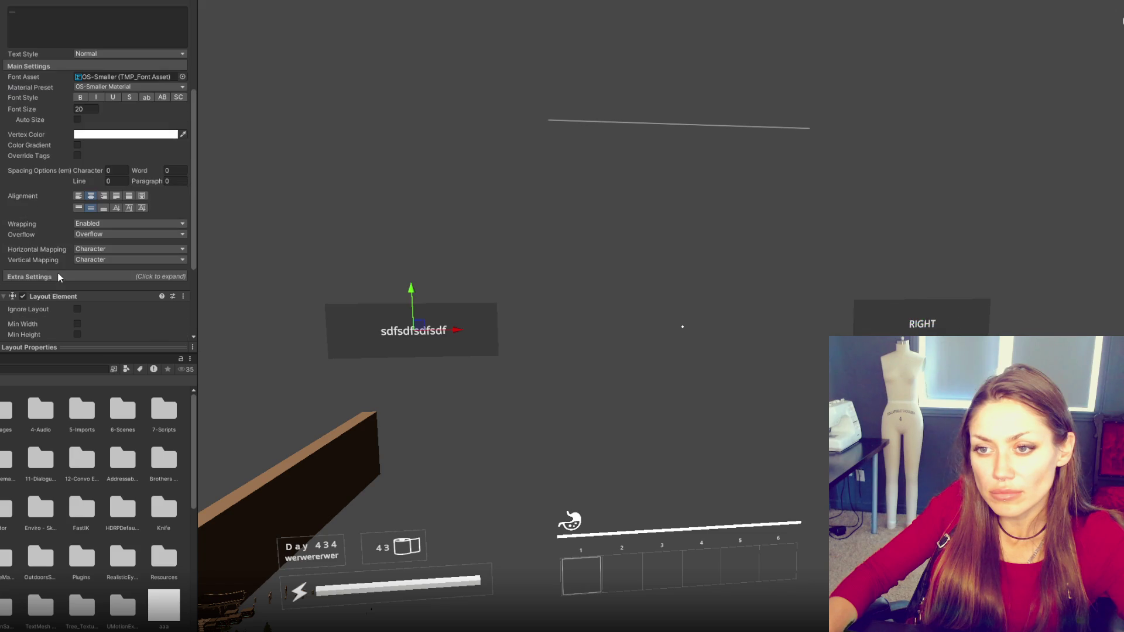
{"action": "scroll", "coordinate": [100, 269], "scroll_direction": "down", "scroll_amount": 4}
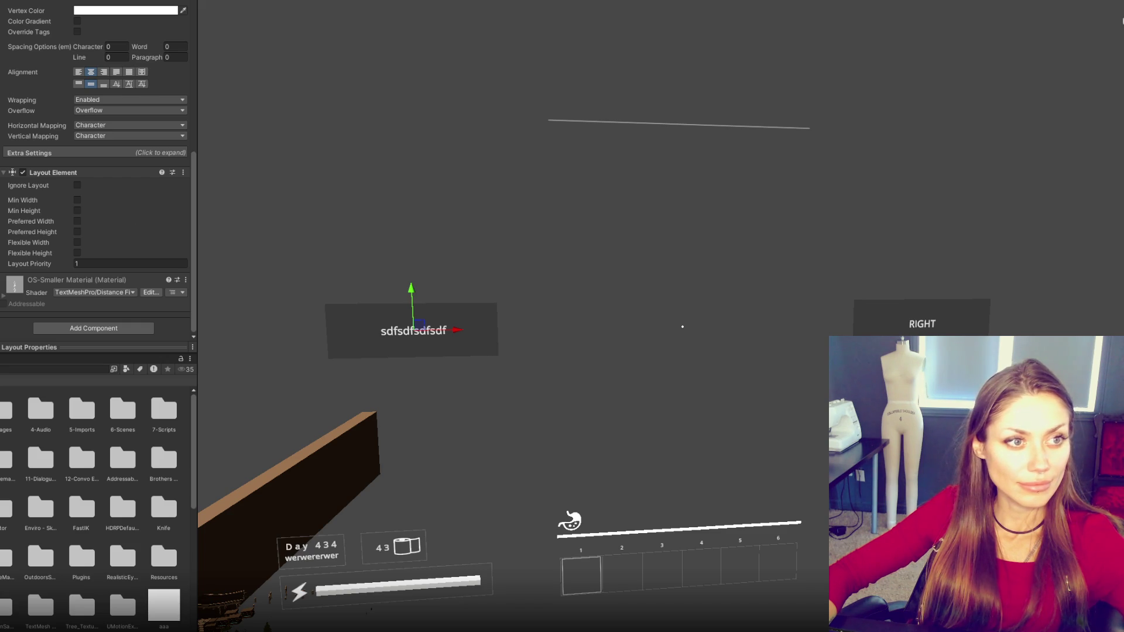
{"action": "key", "text": "alt+Tab"}
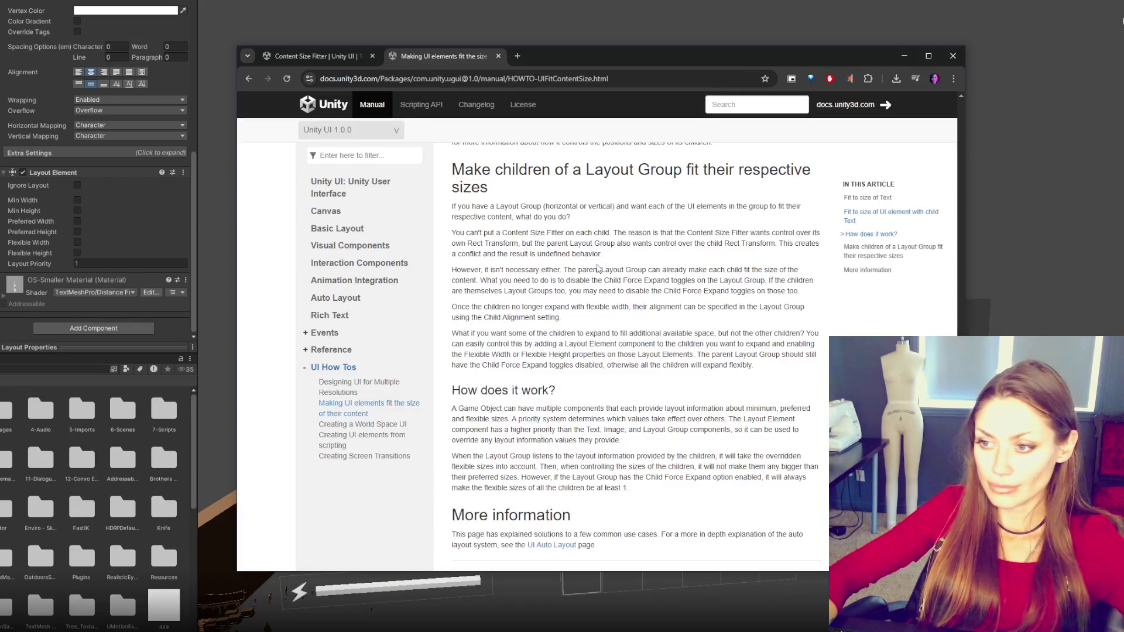
{"action": "scroll", "coordinate": [598, 264], "scroll_direction": "down", "scroll_amount": 2}
{"action": "left_click_drag", "start_coordinate": [452, 302], "coordinate": [785, 303]}
{"action": "left_click", "coordinate": [544, 285]}
{"action": "mouse_move", "coordinate": [452, 302]}
{"action": "left_mouse_down"}
{"action": "mouse_move", "coordinate": [733, 325]}
{"action": "mouse_move", "coordinate": [515, 303]}
{"action": "mouse_move", "coordinate": [525, 324]}
{"action": "mouse_move", "coordinate": [616, 334]}
{"action": "mouse_move", "coordinate": [673, 323]}
{"action": "mouse_move", "coordinate": [680, 343]}
{"action": "mouse_move", "coordinate": [523, 335]}
{"action": "mouse_move", "coordinate": [720, 361]}
{"action": "mouse_move", "coordinate": [527, 359]}
{"action": "left_mouse_up"}
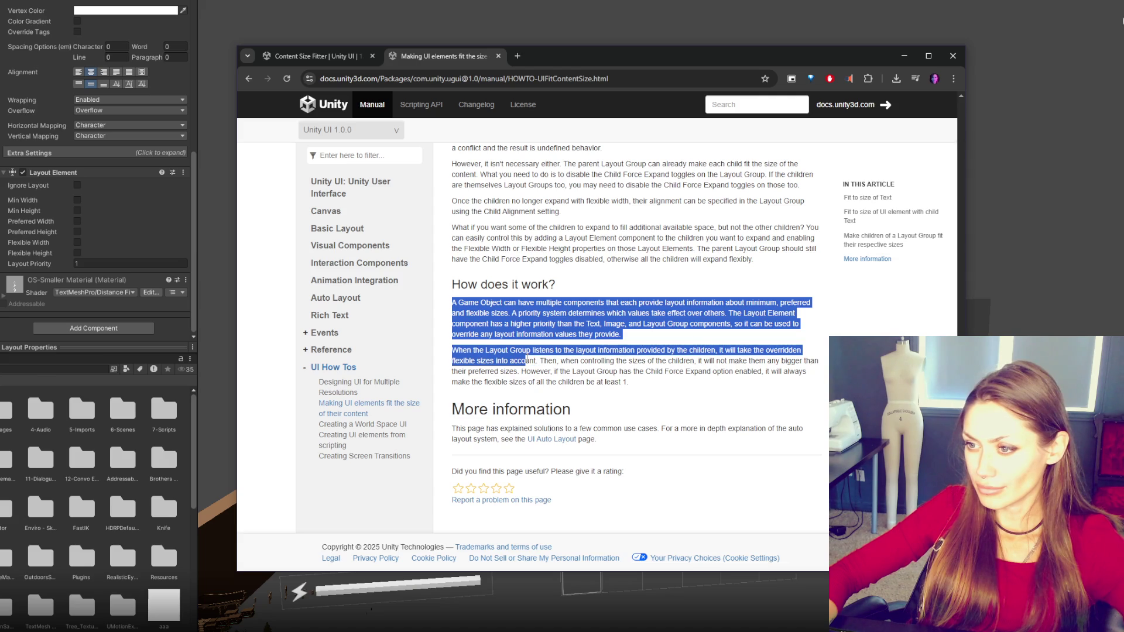
{"action": "mouse_move", "coordinate": [527, 359]}
{"action": "left_mouse_down"}
{"action": "mouse_move", "coordinate": [582, 361]}
{"action": "mouse_move", "coordinate": [640, 385]}
{"action": "left_mouse_up"}
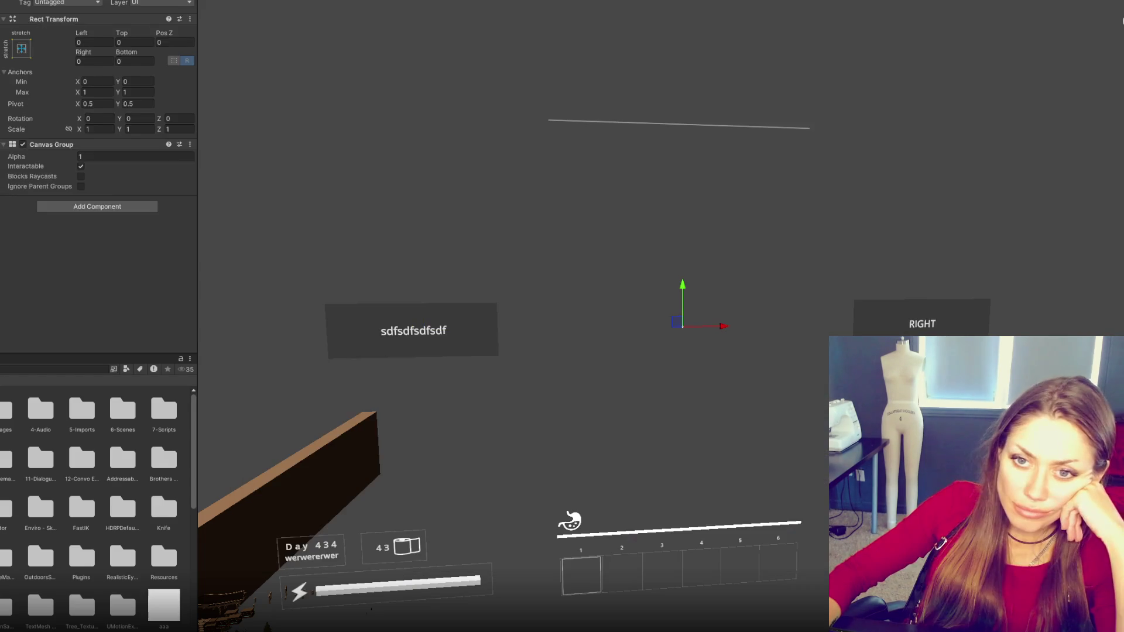
- Strip the Content Size Fitter and the label's Layout Element from the Right button
{"action": "left_click", "coordinate": [413, 330], "text": "ctrl"}
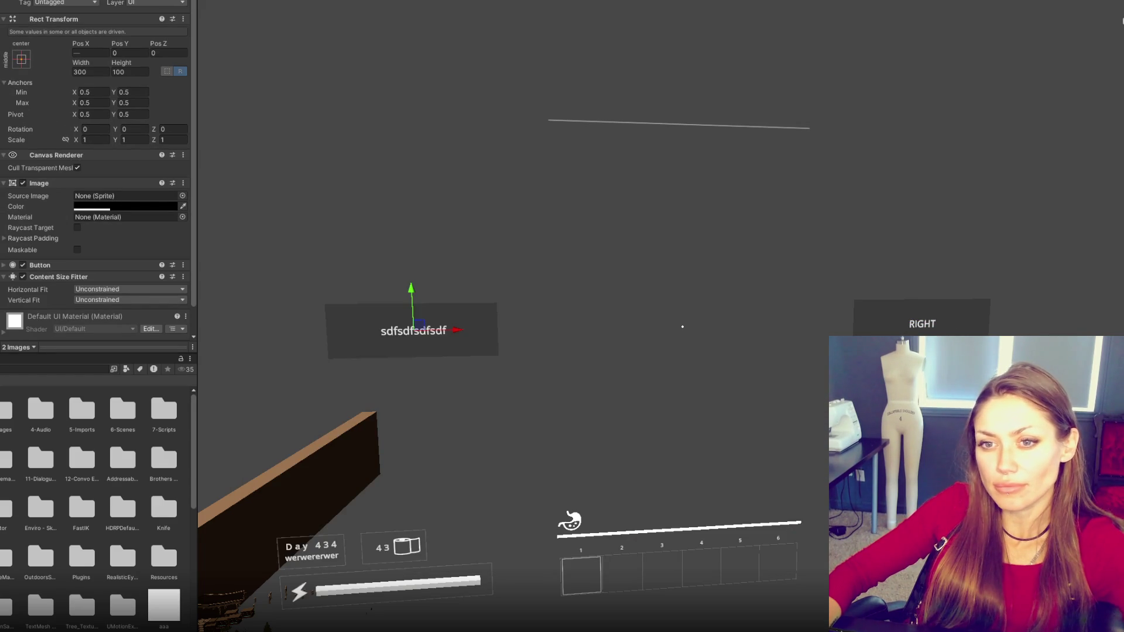
{"action": "key", "text": "ctrl+z"}
{"action": "right_click", "coordinate": [89, 248]}
{"action": "left_click", "coordinate": [136, 269]}
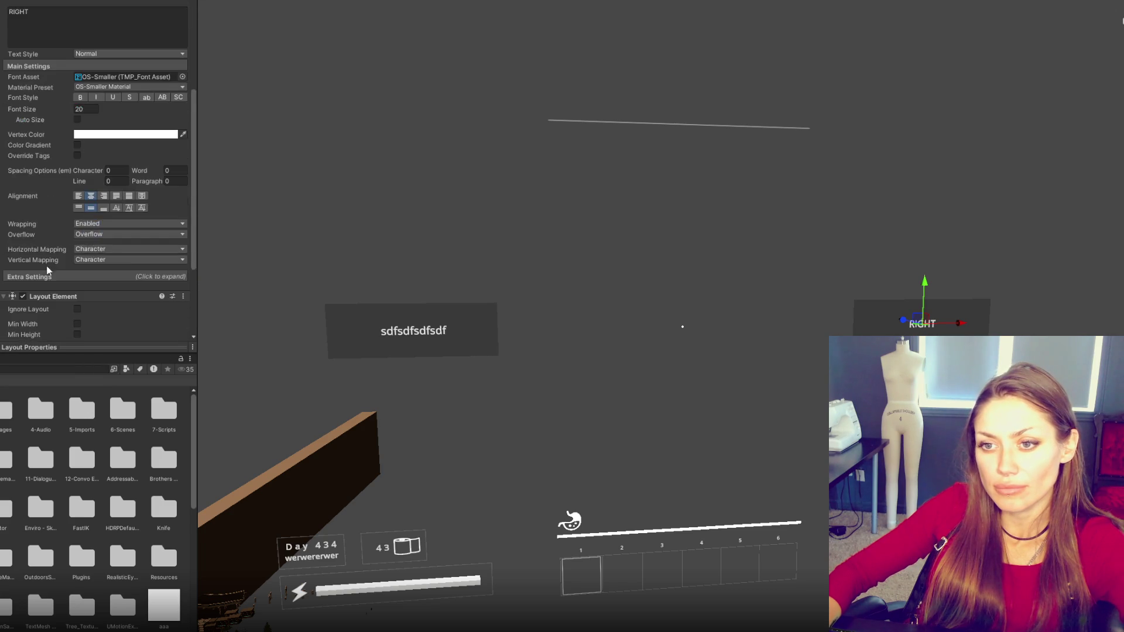
{"action": "scroll", "coordinate": [56, 291], "scroll_direction": "down", "scroll_amount": 3}
{"action": "right_click", "coordinate": [62, 168]}
{"action": "left_click", "coordinate": [82, 189]}
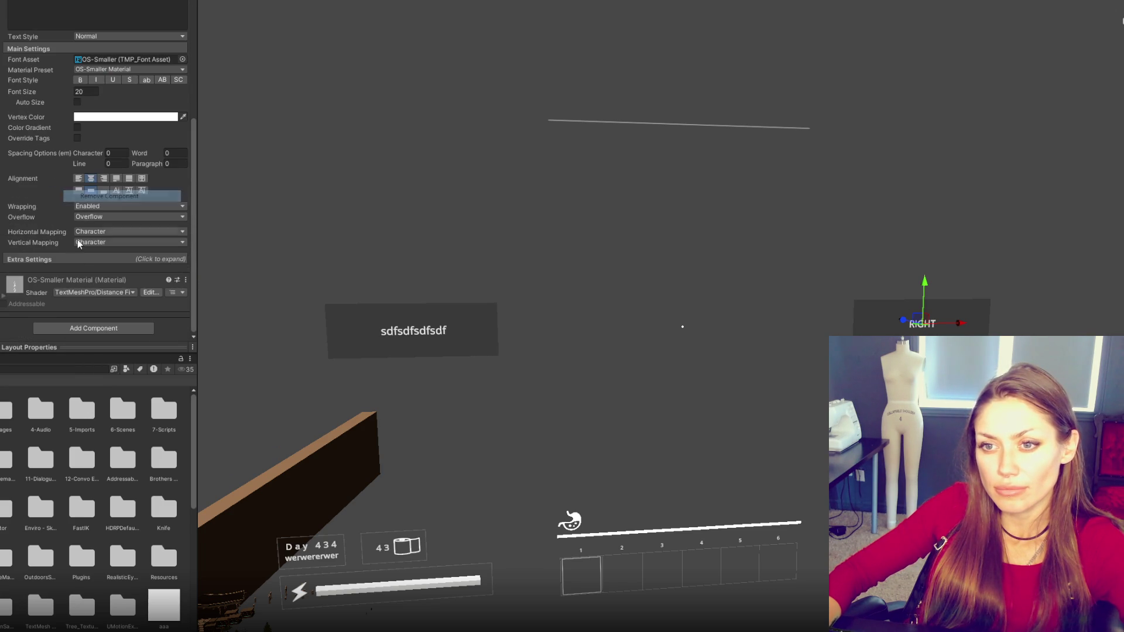
- Add a Vertical Layout Group to the Right button via the 'ver' search
{"action": "left_click", "coordinate": [56, 307]}
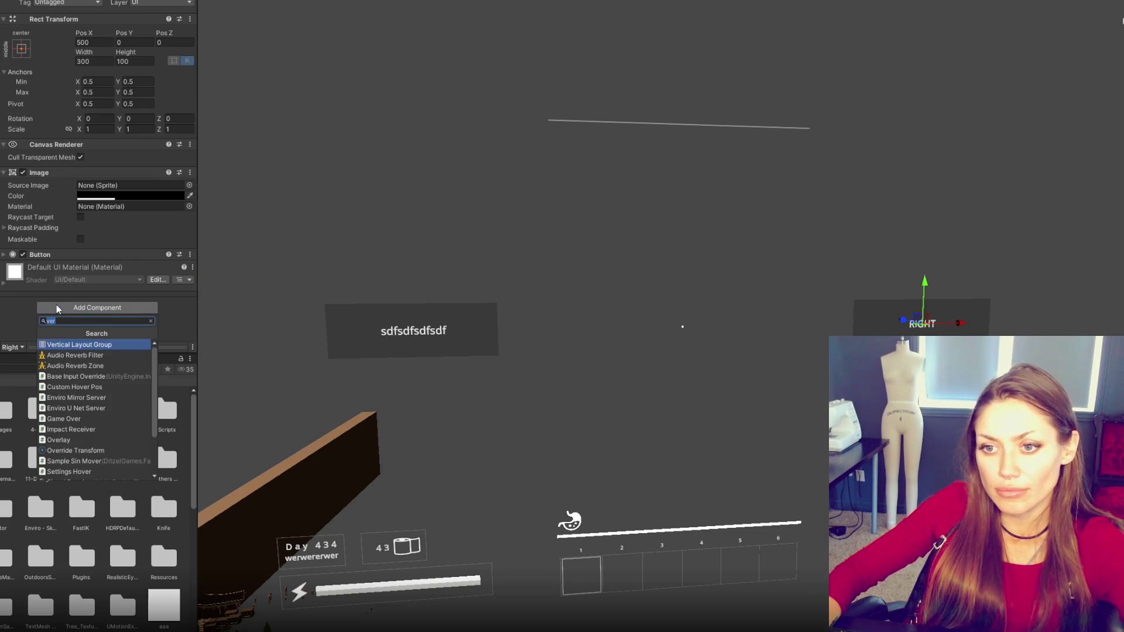
{"action": "type", "text": "ver"}
{"action": "left_click", "coordinate": [75, 345]}
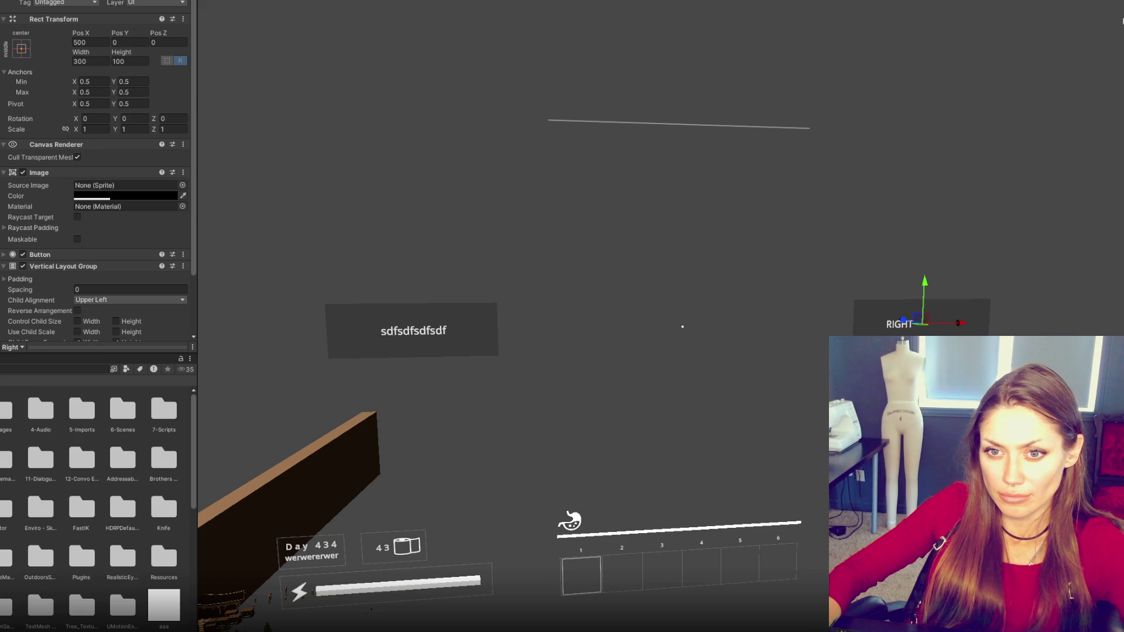
- Switch the selection back and forth between the Left and Right buttons to compare setups
{"action": "left_click", "coordinate": [413, 330]}
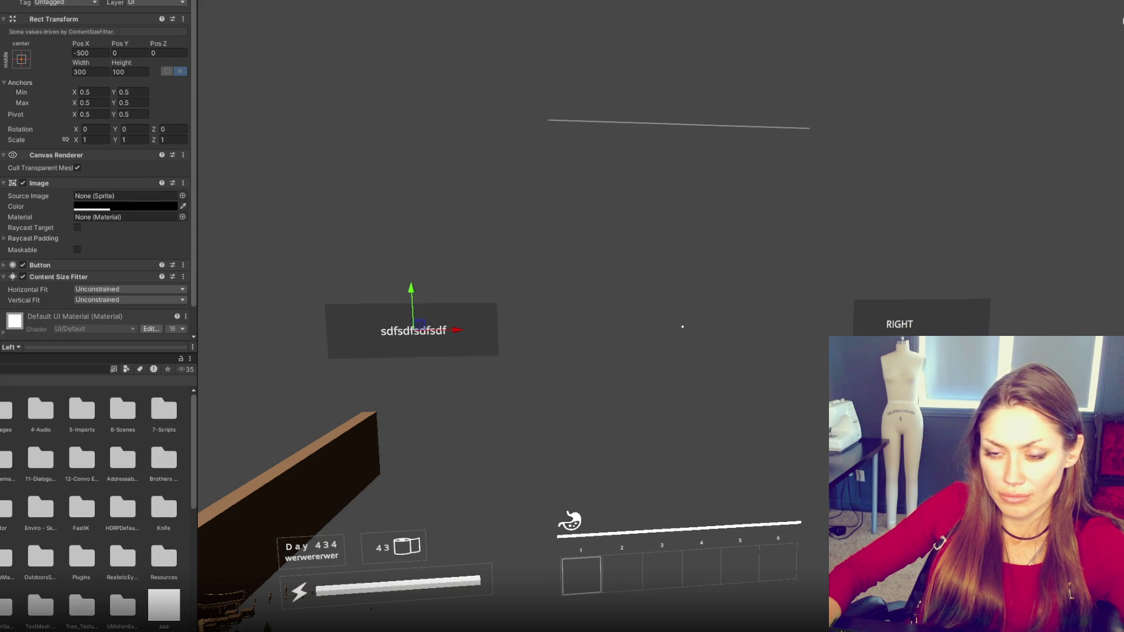
{"action": "left_click", "coordinate": [913, 319]}
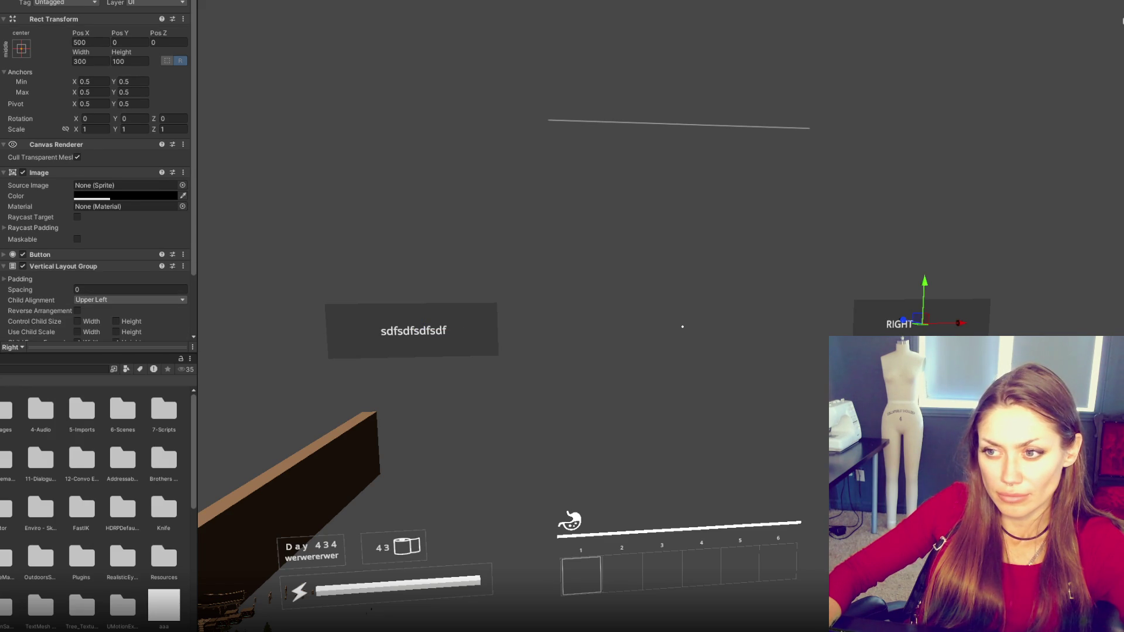
{"action": "scroll", "coordinate": [81, 217], "scroll_direction": "down", "scroll_amount": 3}
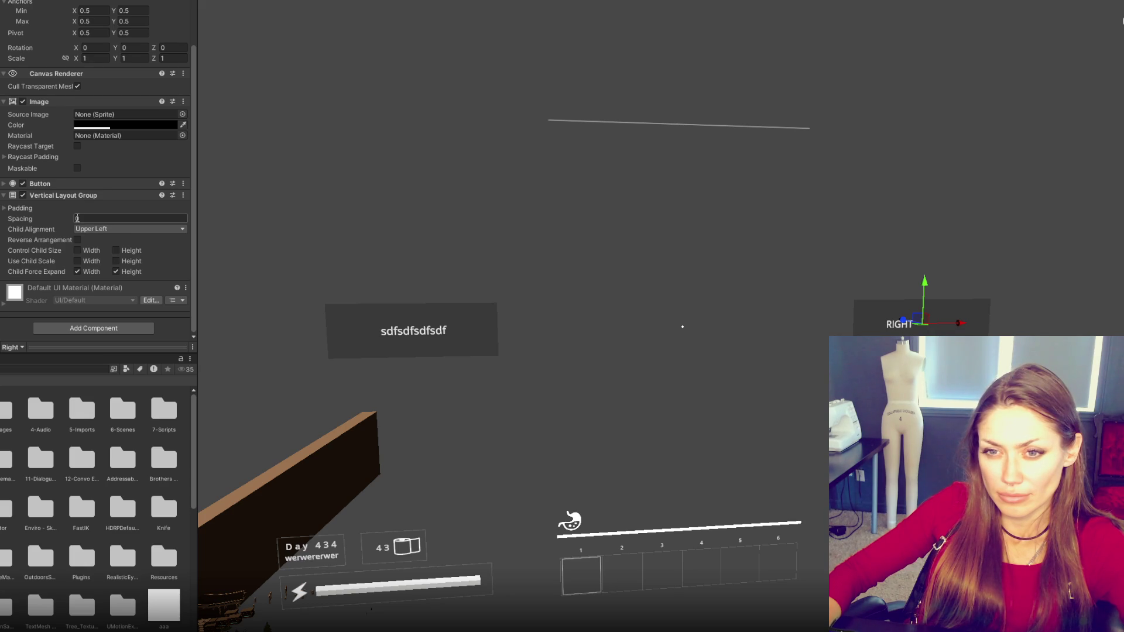
{"action": "key", "text": "Up"}
{"action": "key", "text": "Up"}
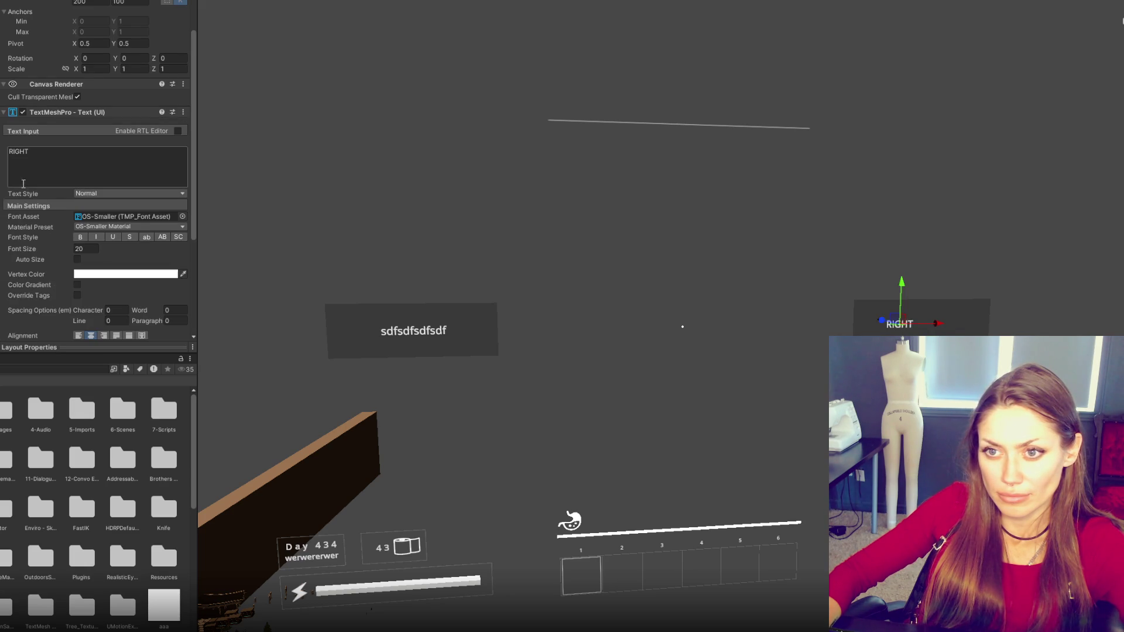
{"action": "key", "text": "Down"}
{"action": "key", "text": "Down"}
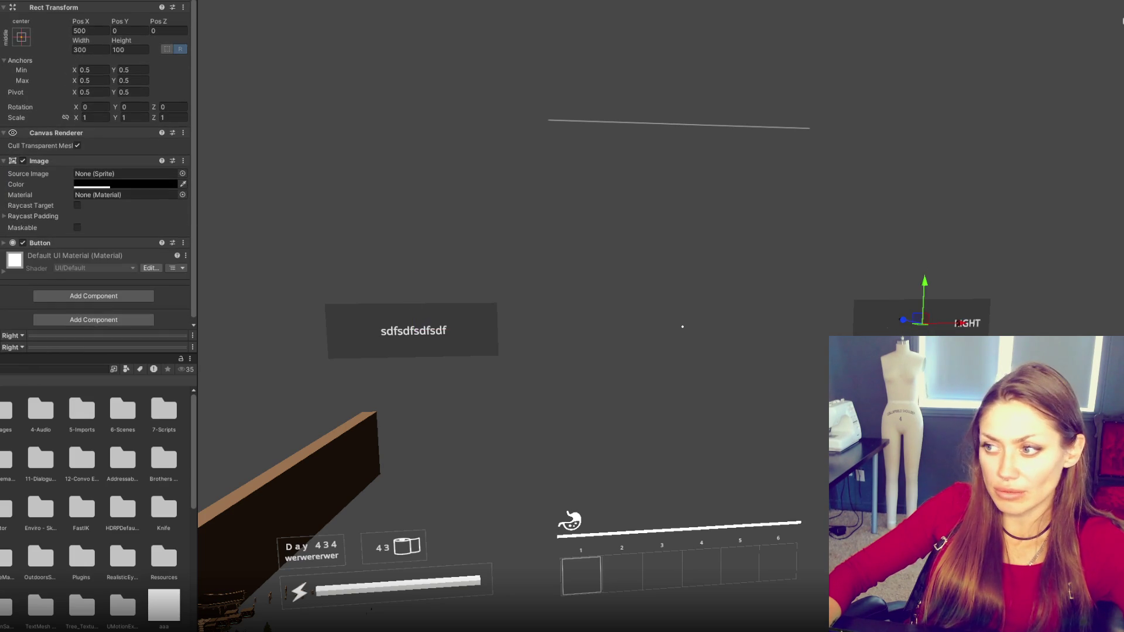
{"action": "key", "text": "Up"}
{"action": "key", "text": "Up"}
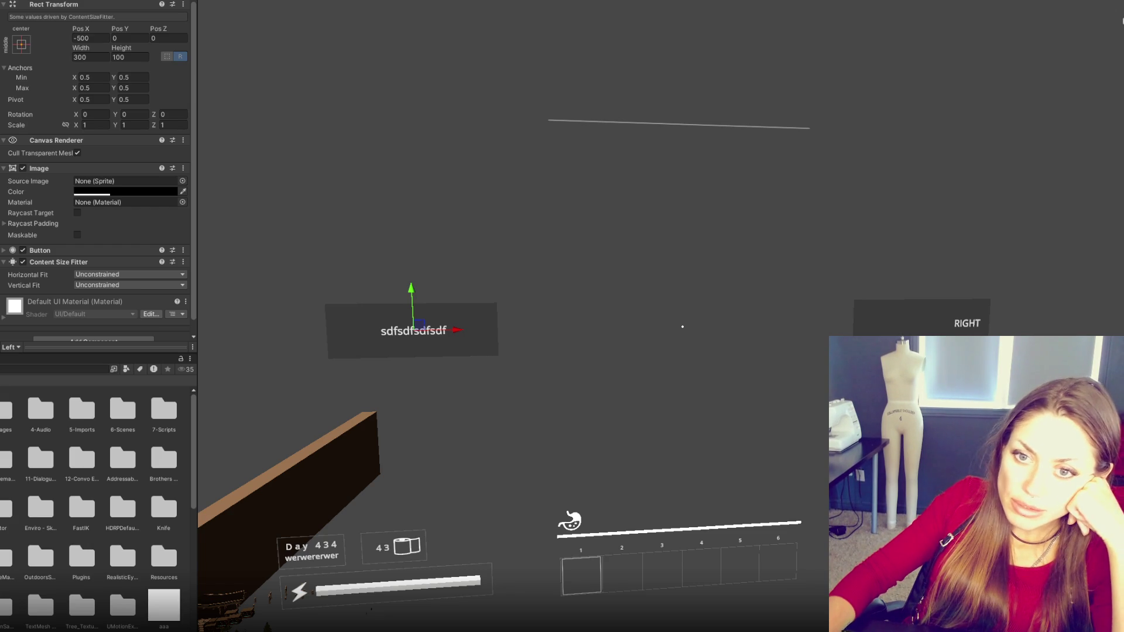
- Open a folder in the Project panel to browse its assets
{"action": "double_click", "coordinate": [41, 410]}
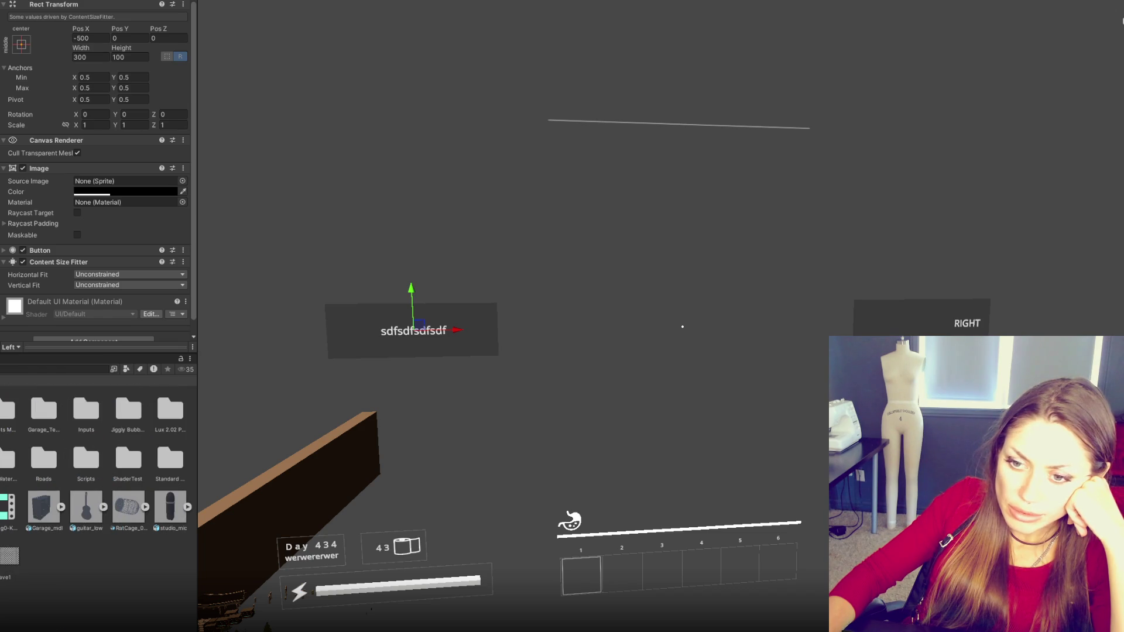
- Open the Apothecary scene after saving Main, and turn the view toward the chalkboard
{"action": "double_click", "coordinate": [86, 458]}
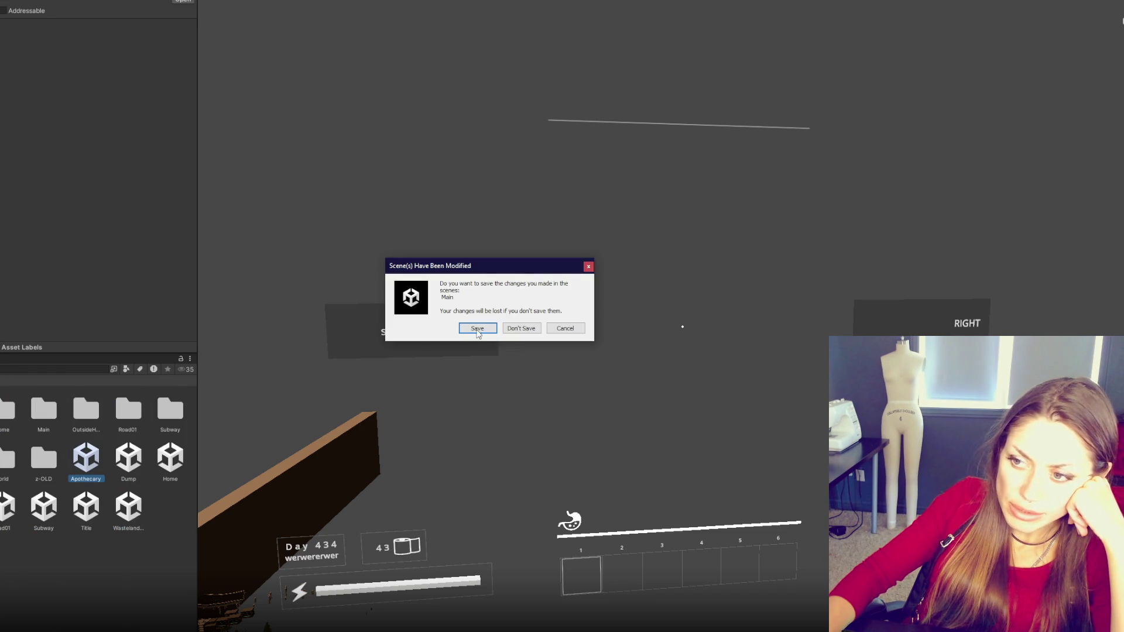
{"action": "left_click", "coordinate": [478, 330]}
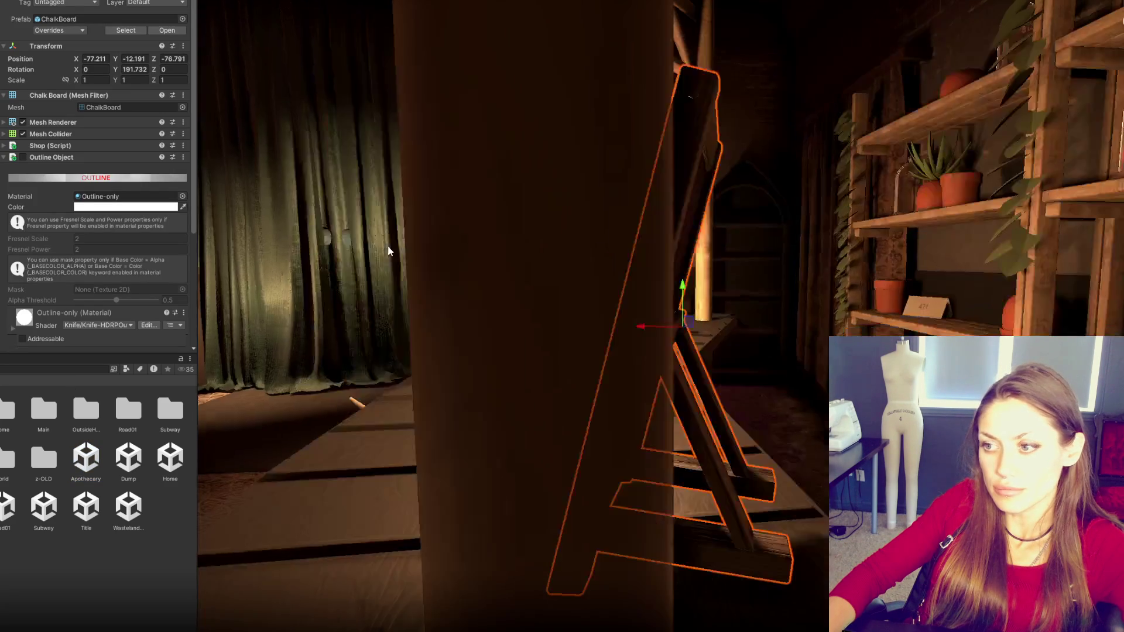
{"action": "mouse_move", "coordinate": [389, 248]}
{"action": "left_mouse_down"}
{"action": "mouse_move", "coordinate": [607, 371]}
{"action": "mouse_move", "coordinate": [748, 401]}
{"action": "mouse_move", "coordinate": [687, 352]}
{"action": "mouse_move", "coordinate": [760, 291]}
{"action": "mouse_move", "coordinate": [630, 446]}
{"action": "mouse_move", "coordinate": [631, 349]}
{"action": "left_mouse_up"}
{"action": "left_click", "coordinate": [631, 349]}
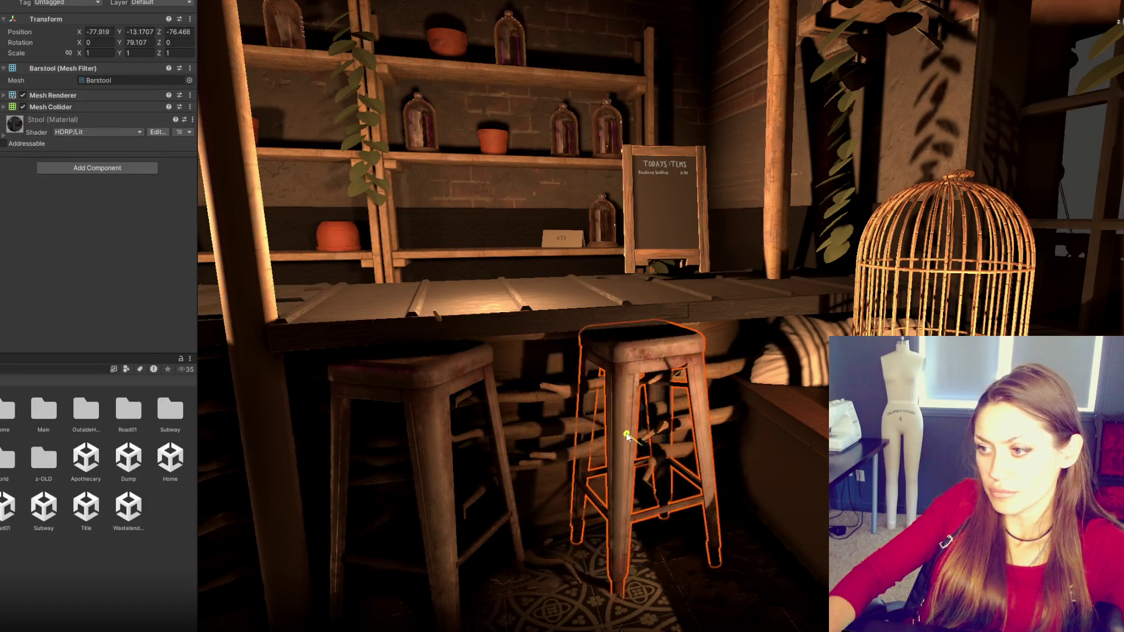
- Nudge the barstool's position slightly under the counter
{"action": "left_click_drag", "start_coordinate": [634, 441], "coordinate": [682, 489]}
{"action": "key", "text": "e"}
{"action": "scroll", "coordinate": [434, 553], "scroll_direction": "down", "scroll_amount": 5}
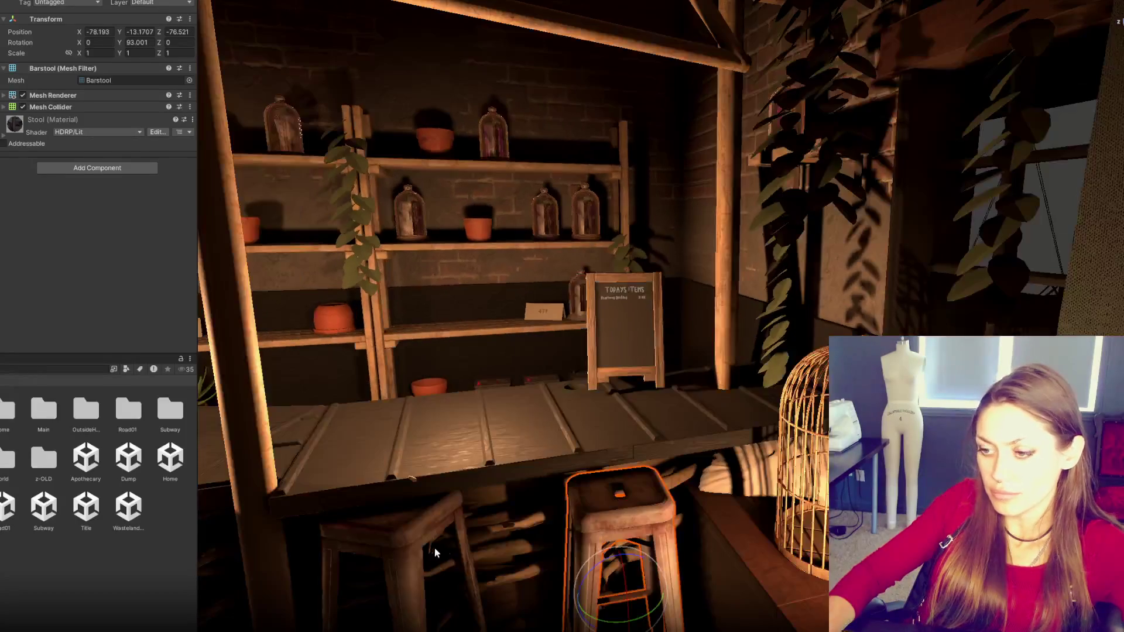
{"action": "key", "text": "w"}
{"action": "key", "text": "f"}
{"action": "scroll", "coordinate": [618, 463], "scroll_direction": "up", "scroll_amount": 3}
{"action": "left_click_drag", "start_coordinate": [617, 463], "coordinate": [661, 480]}
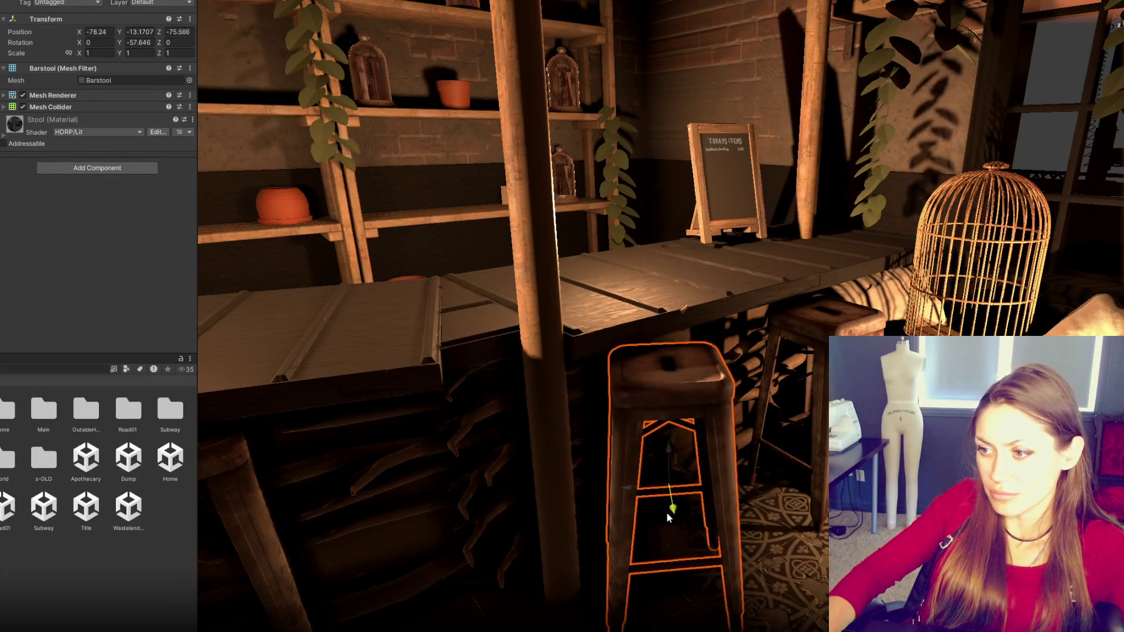
{"action": "scroll", "coordinate": [720, 394], "scroll_direction": "up", "scroll_amount": 2}
{"action": "scroll", "coordinate": [720, 394], "scroll_direction": "down", "scroll_amount": 3}
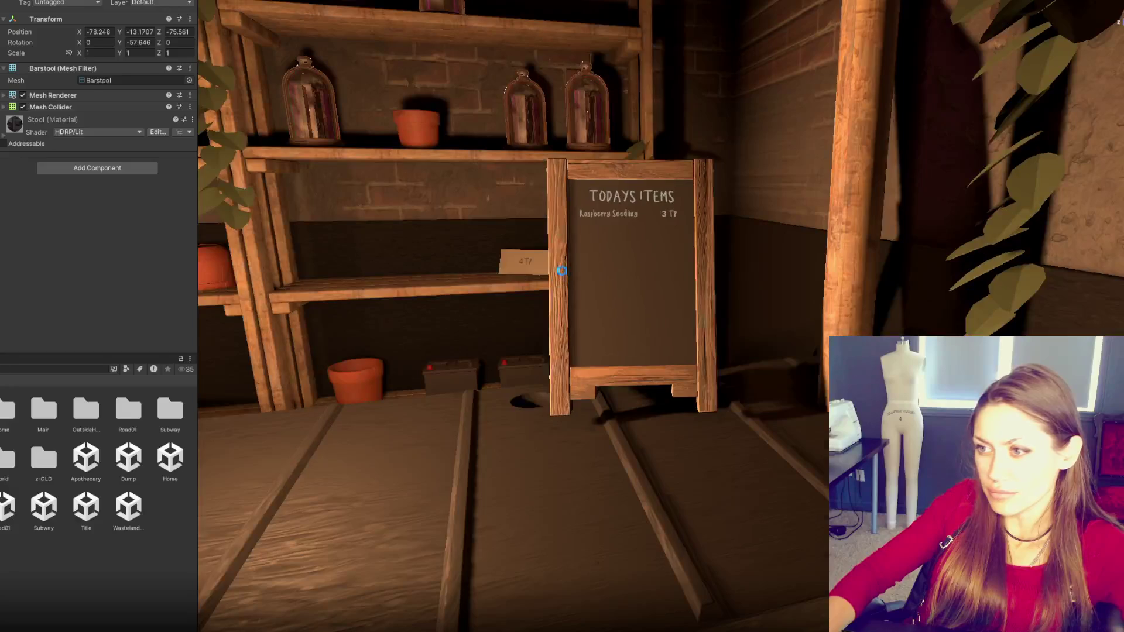
- Frame the chalkboard and inspect its Shop Listing Text and 3 TP price label
{"action": "left_click", "coordinate": [569, 275]}
{"action": "key", "text": "f"}
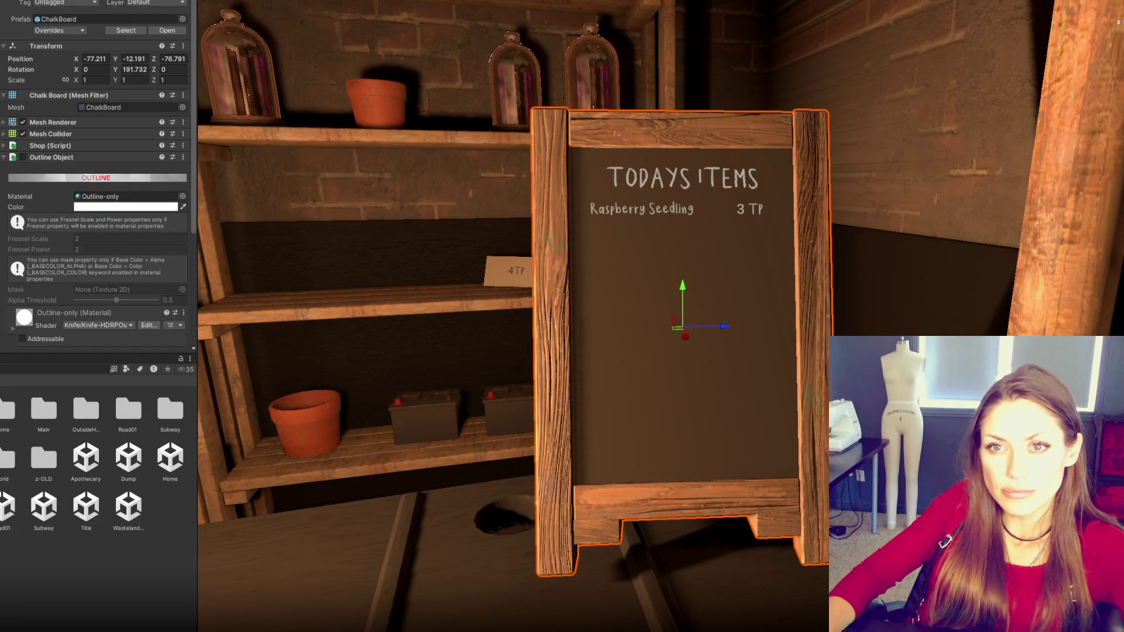
{"action": "left_click", "coordinate": [681, 323]}
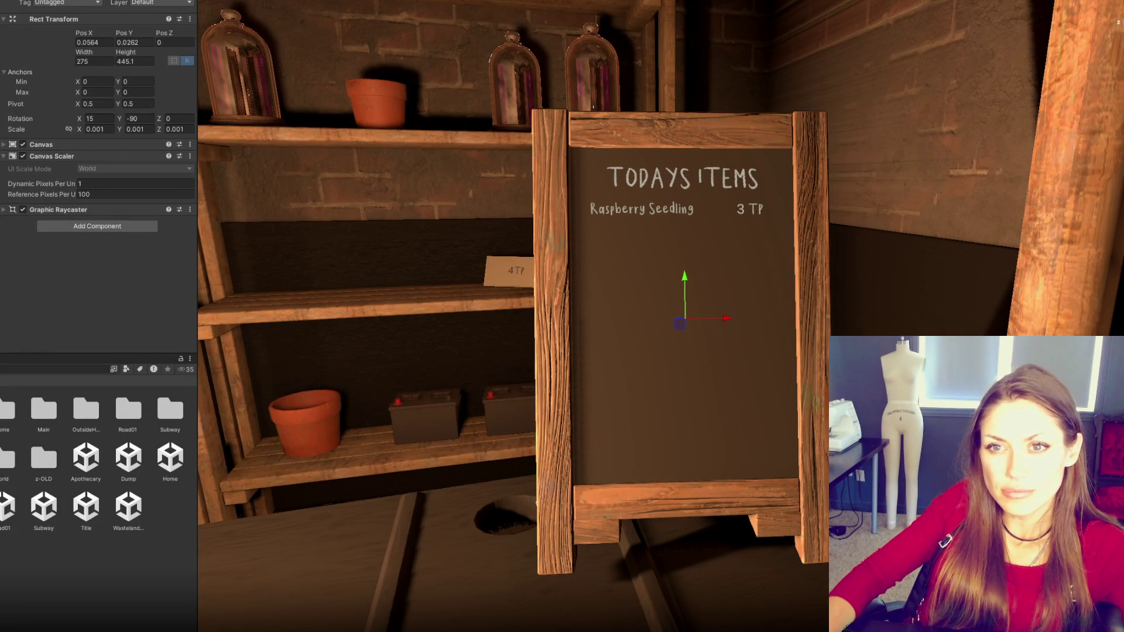
{"action": "left_click", "coordinate": [678, 211]}
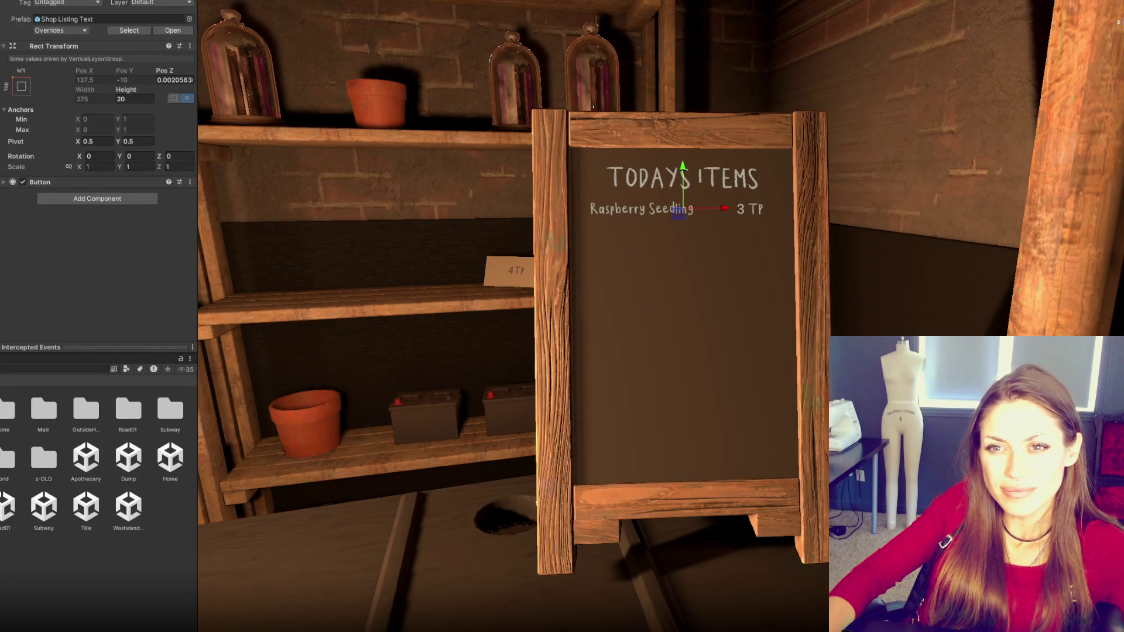
{"action": "left_click", "coordinate": [667, 210]}
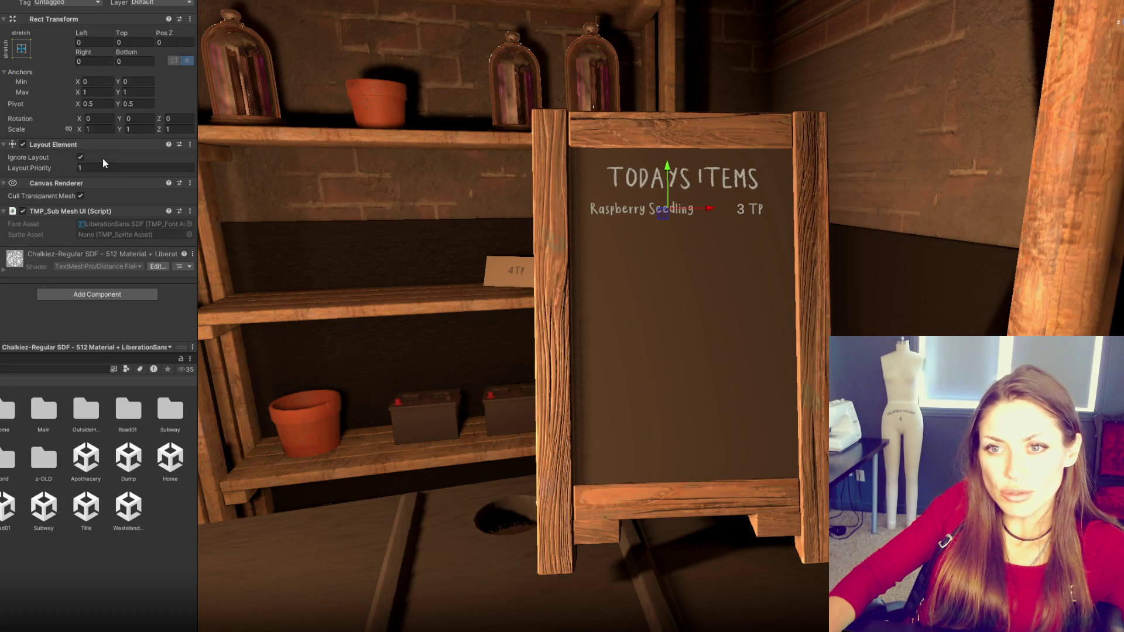
{"action": "key", "text": "ctrl+z"}
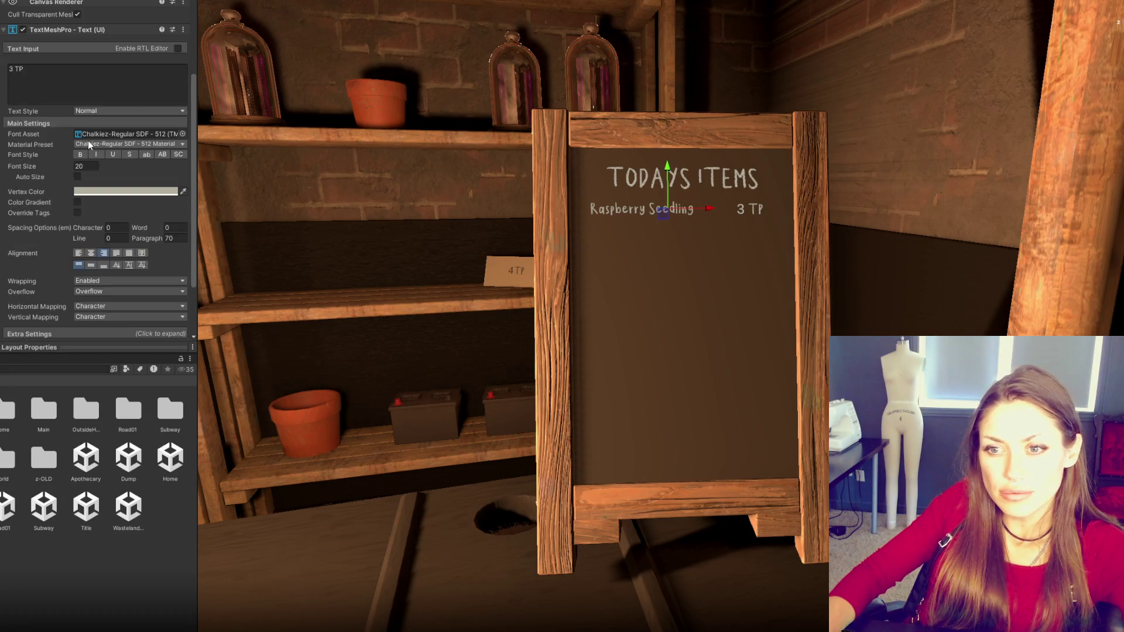
{"action": "scroll", "coordinate": [93, 147], "scroll_direction": "up", "scroll_amount": 6}
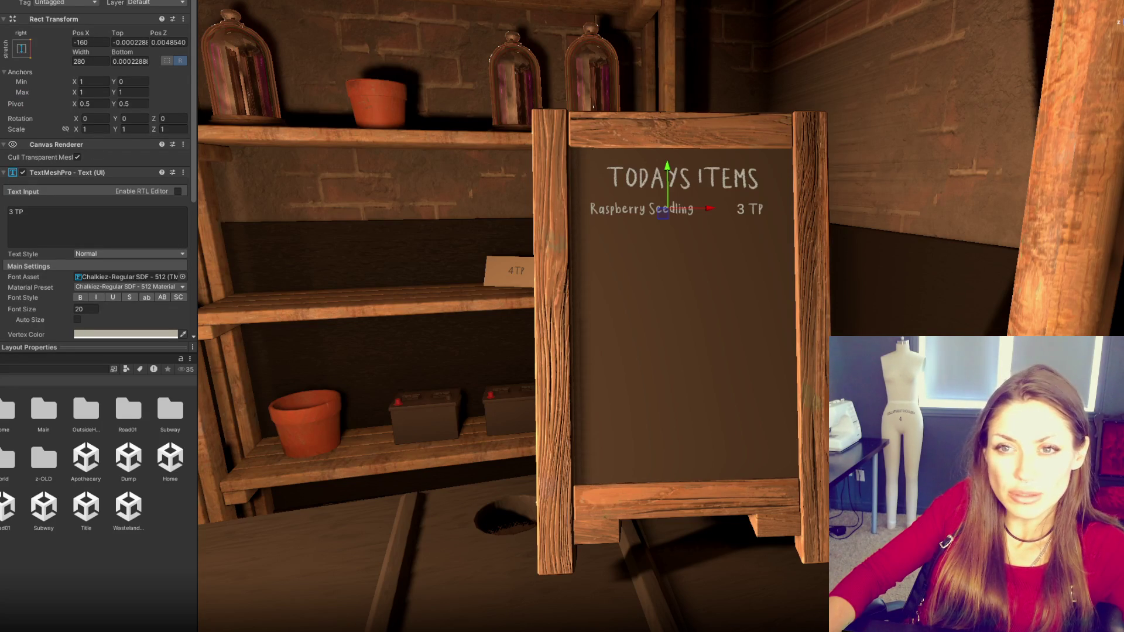
{"action": "left_click", "coordinate": [493, 274]}
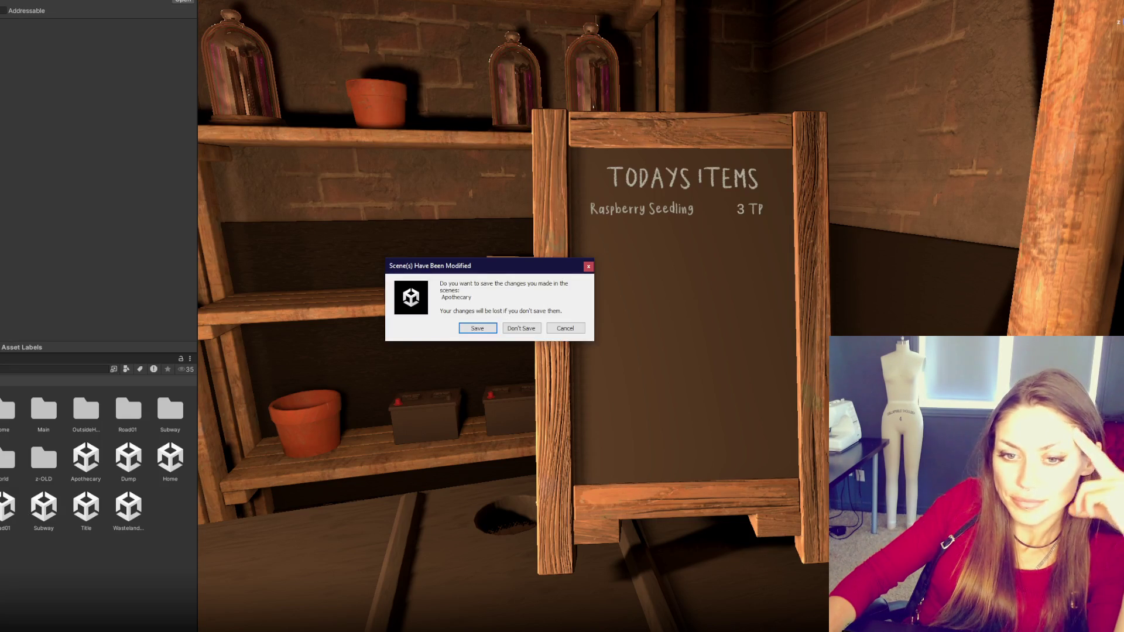
- Answer the Apothecary scene's save prompt so Unity switches scenes
{"action": "left_click", "coordinate": [485, 321]}
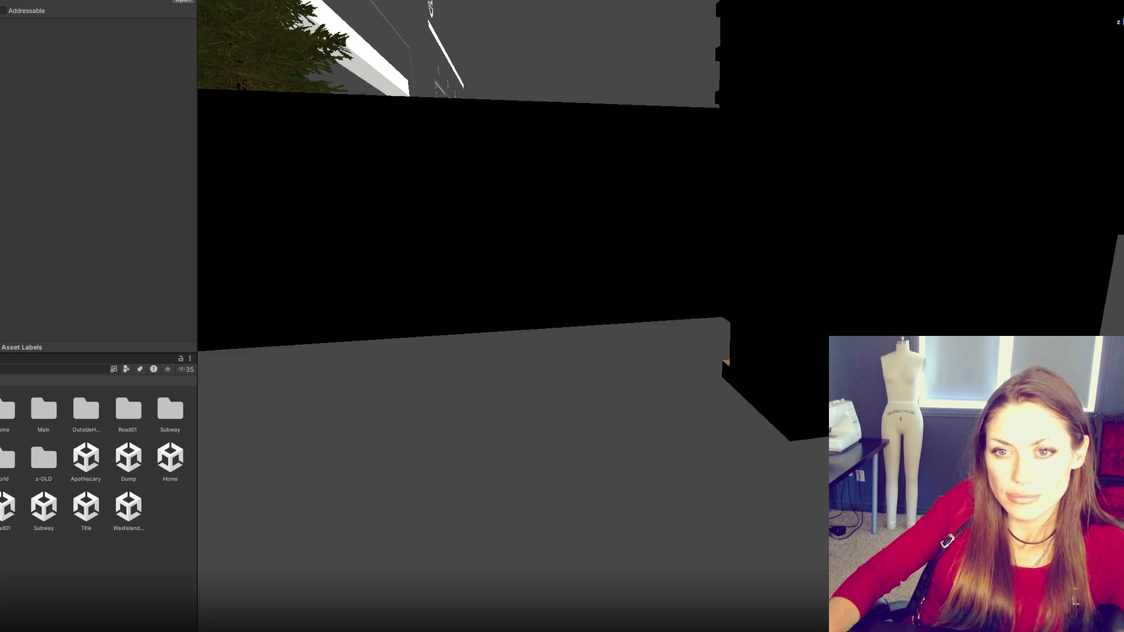
- Select a UI object in the Hierarchy and frame it to show the buttons
{"action": "left_click", "coordinate": [320, 234]}
{"action": "key", "text": "f"}
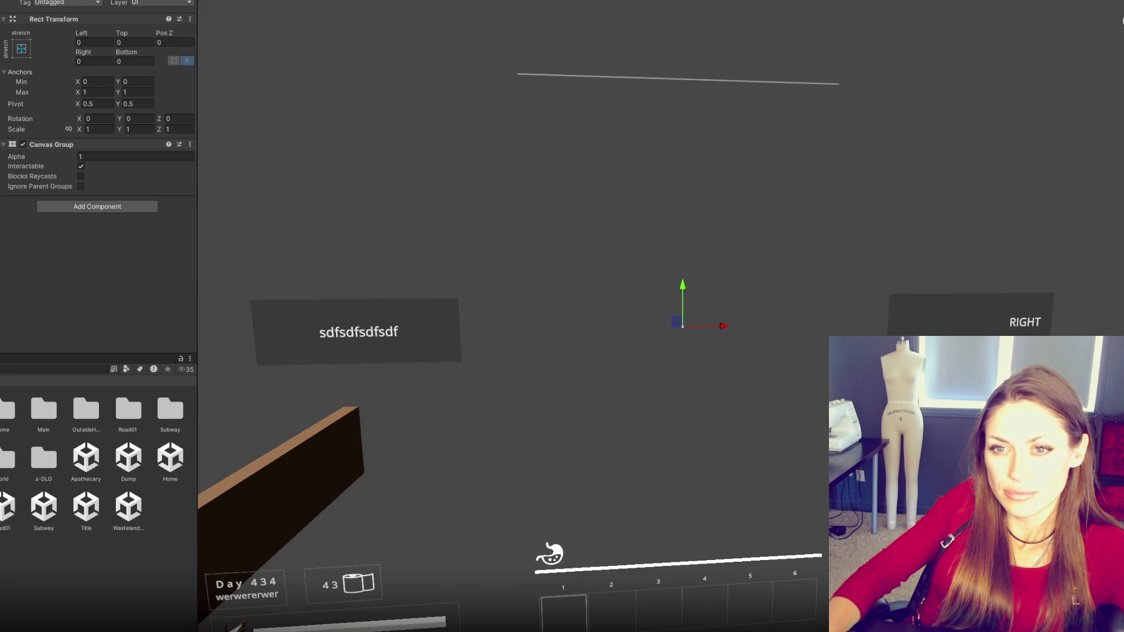
{"action": "left_click", "coordinate": [2, 164]}
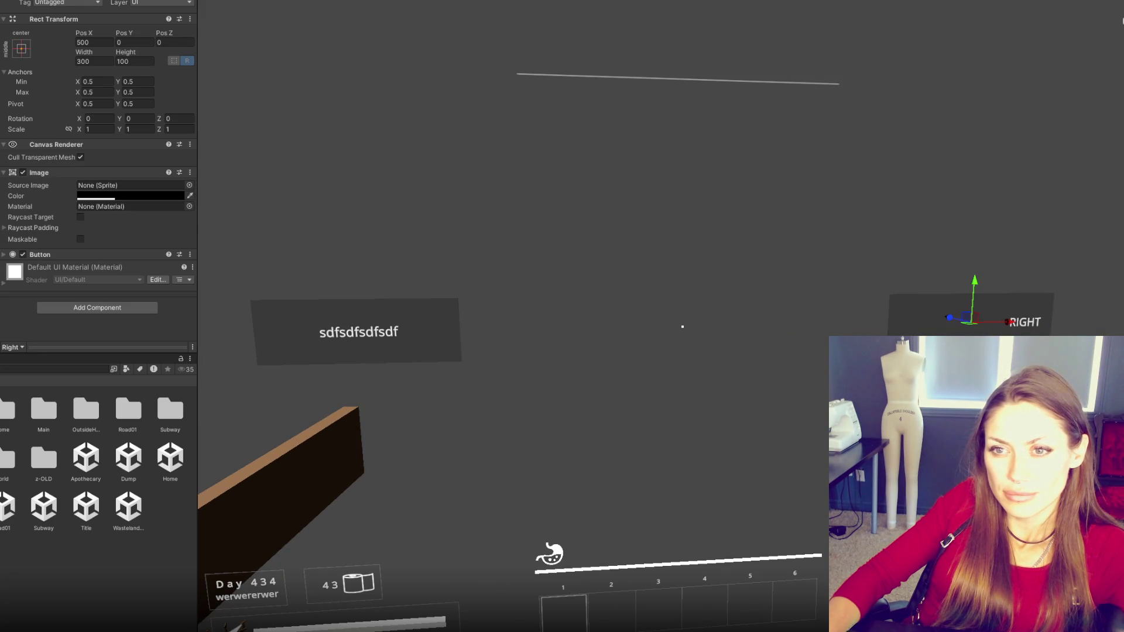
{"action": "left_click", "coordinate": [2, 153]}
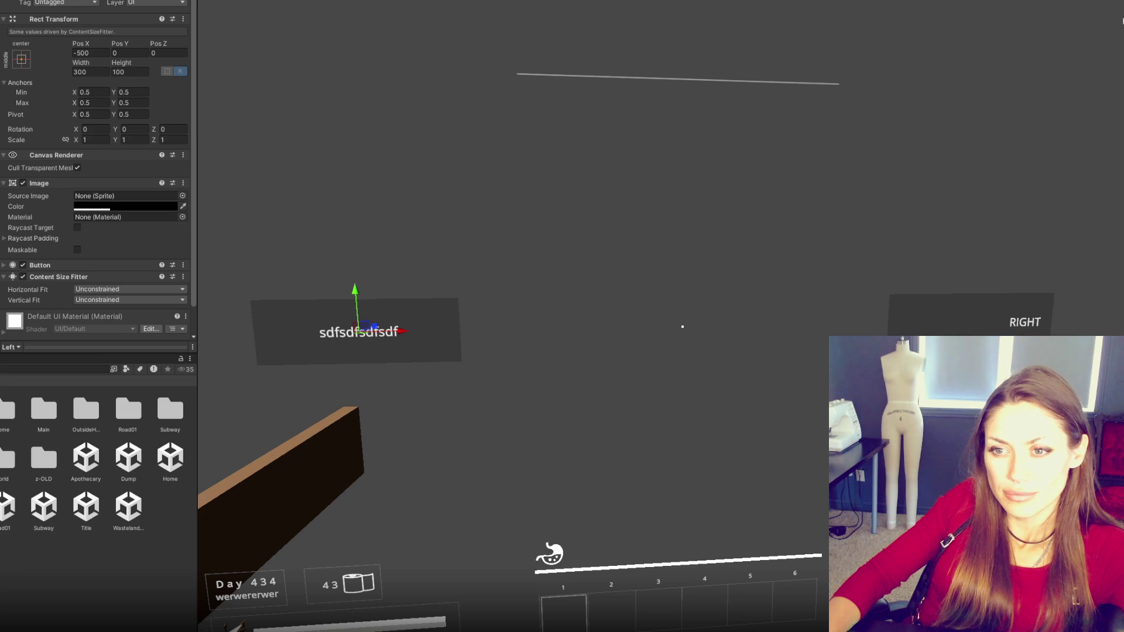
{"action": "left_click", "coordinate": [105, 290]}
{"action": "left_click", "coordinate": [109, 325]}
{"action": "left_click", "coordinate": [108, 299]}
{"action": "left_click", "coordinate": [110, 335]}
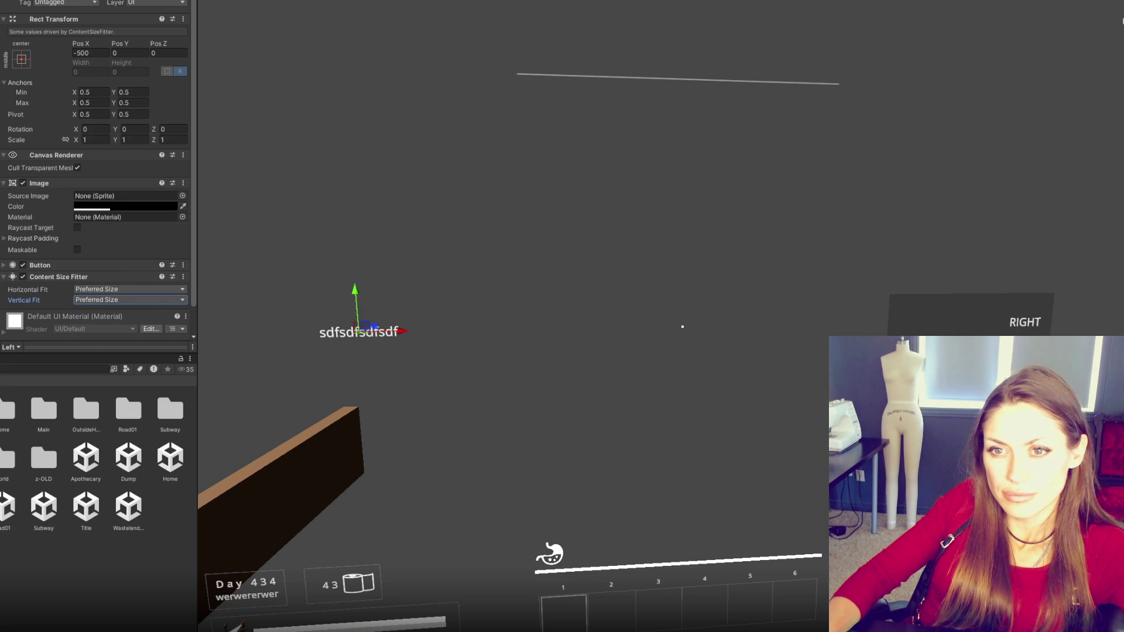
{"action": "left_click", "coordinate": [358, 332]}
{"action": "left_click", "coordinate": [21, 48]}
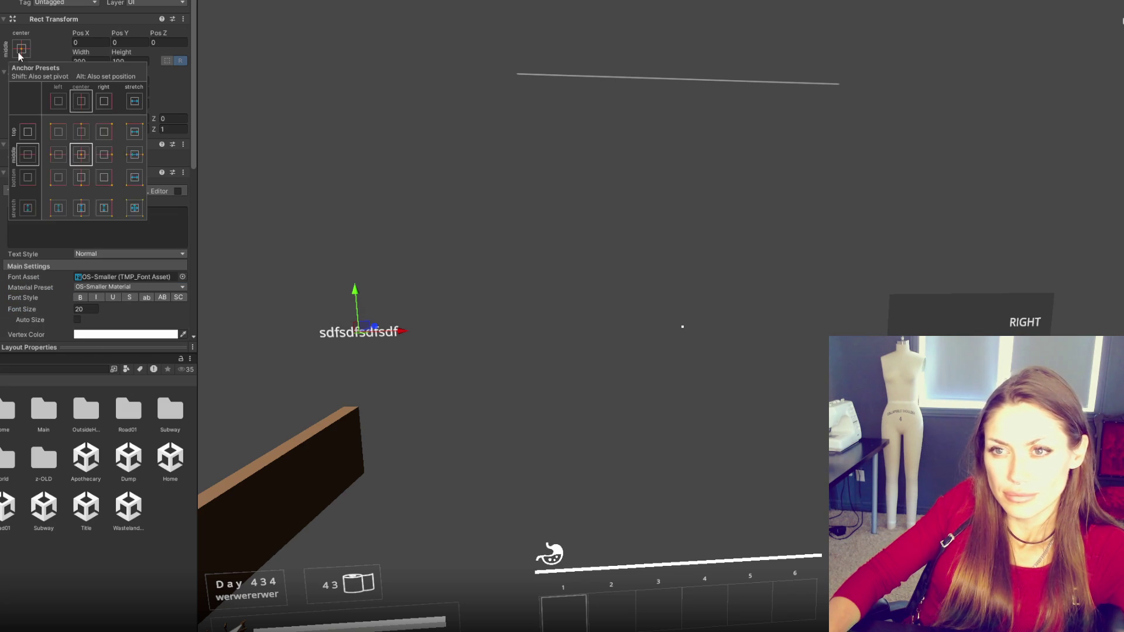
{"action": "left_click", "coordinate": [139, 205]}
{"action": "left_click", "coordinate": [84, 155]}
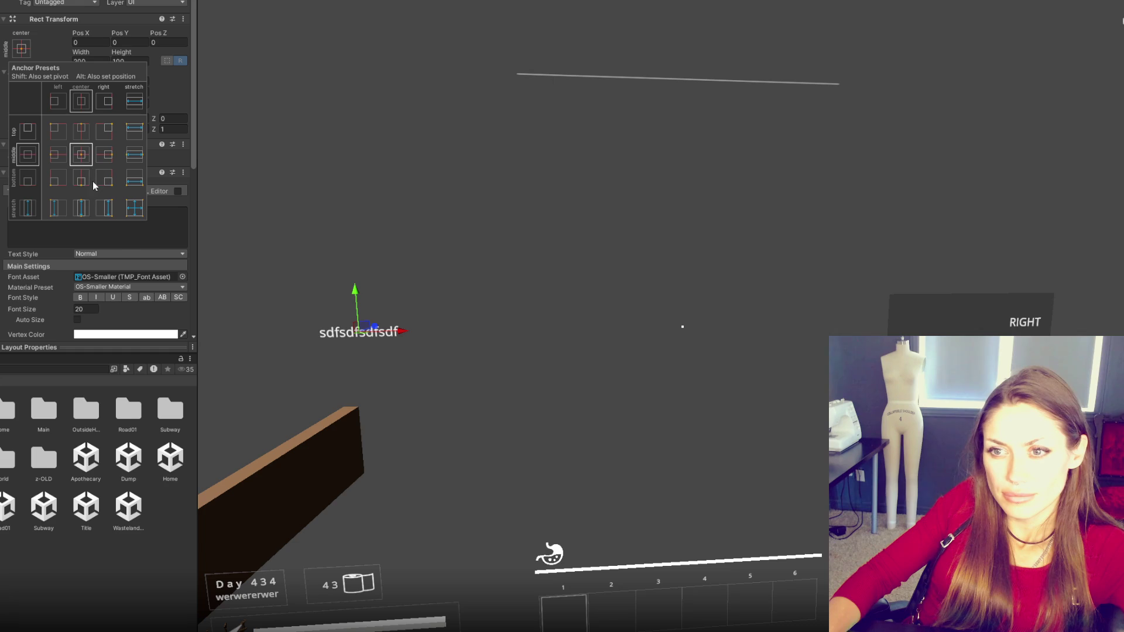
{"action": "key", "text": "shift+alt"}
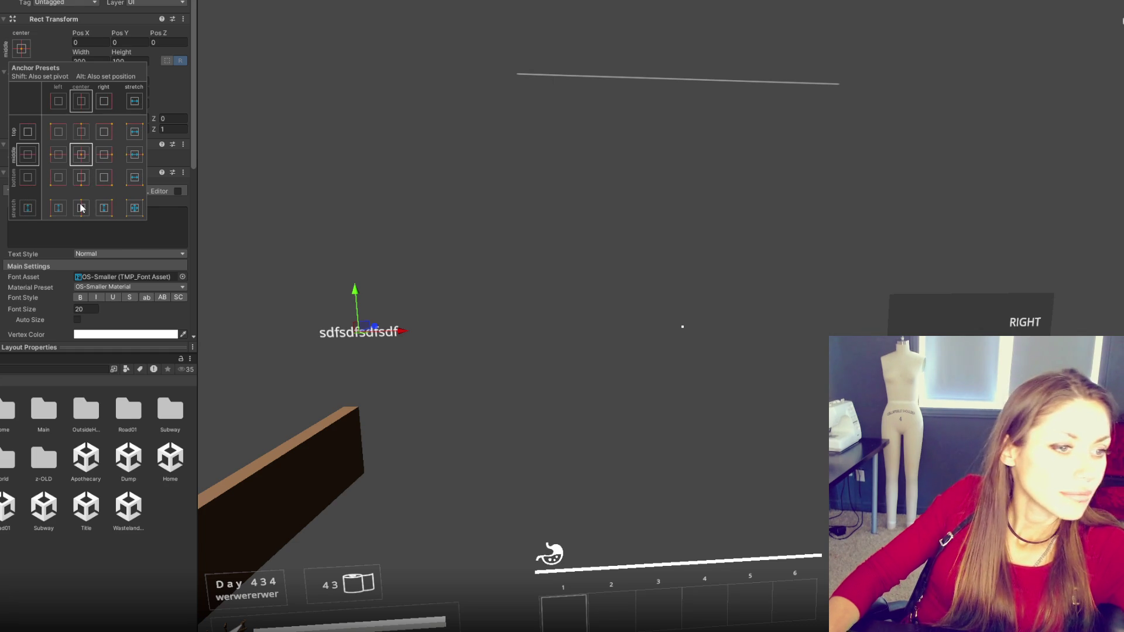
{"action": "left_click", "coordinate": [21, 59]}
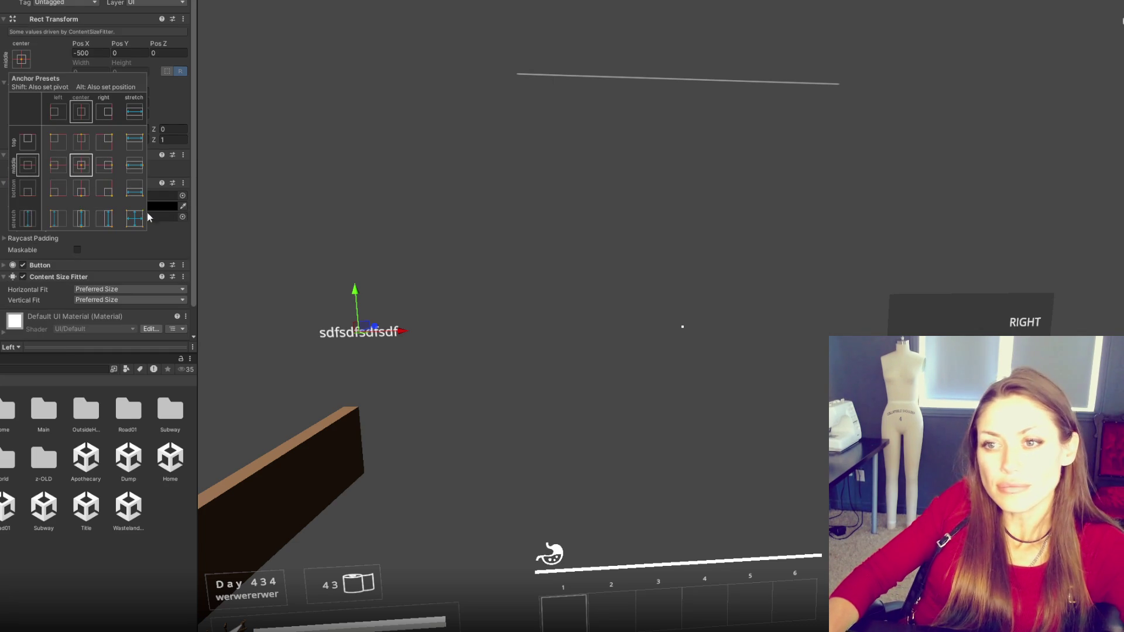
{"action": "left_click", "coordinate": [135, 219], "text": "alt+shift"}
{"action": "key", "text": "ctrl+z"}
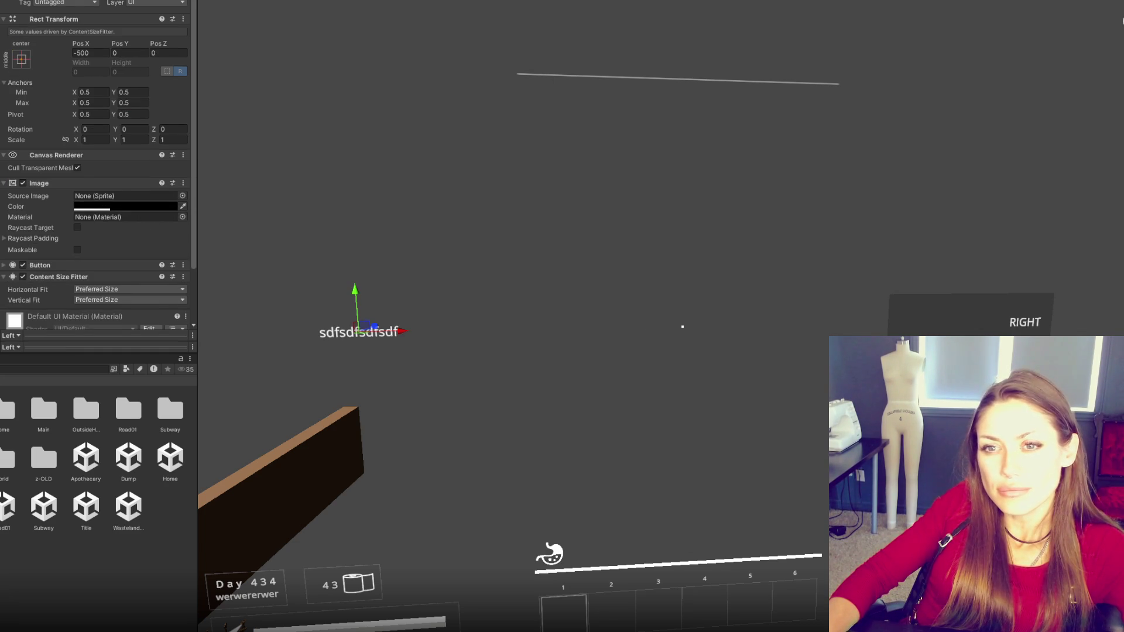
{"action": "key", "text": "ctrl+z"}
{"action": "key", "text": "ctrl+z"}
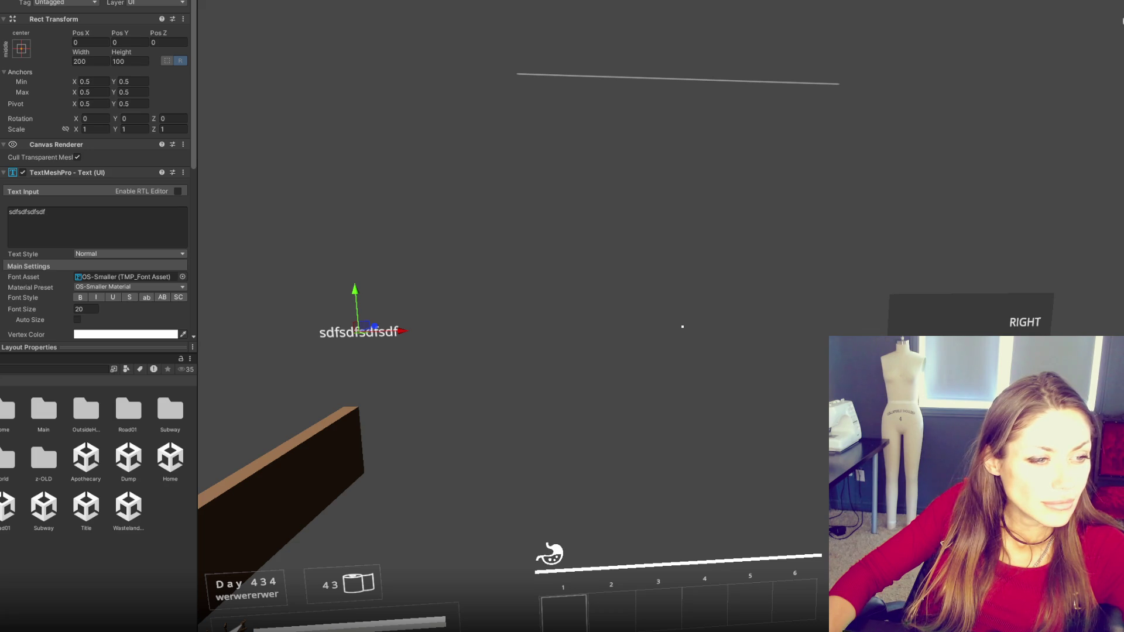
{"action": "key", "text": "Up"}
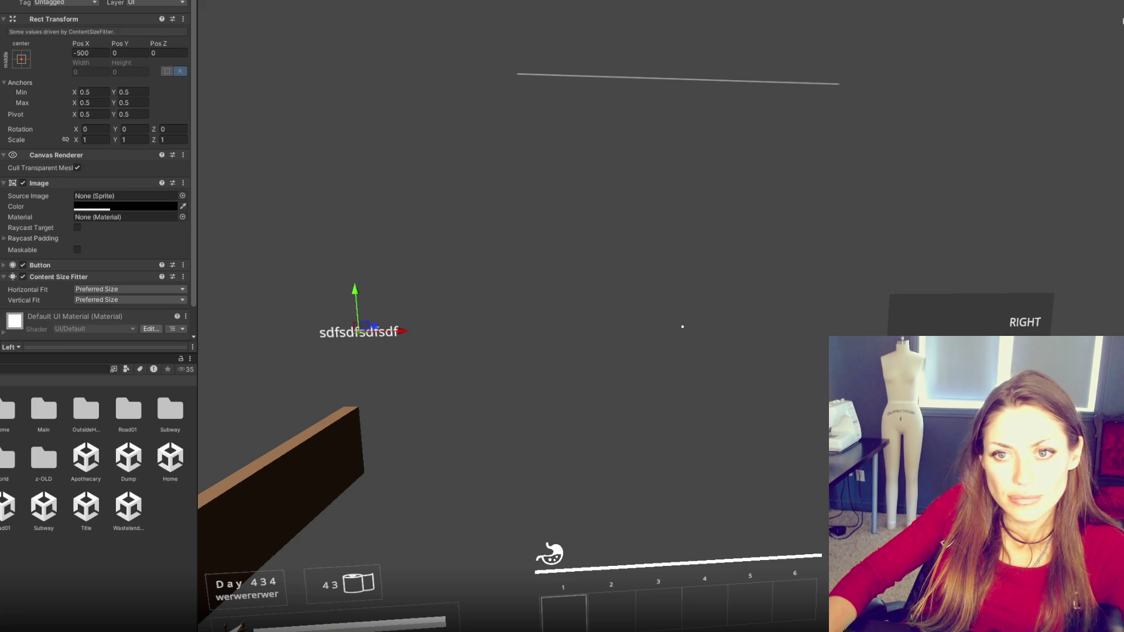
{"action": "key", "text": "Down"}
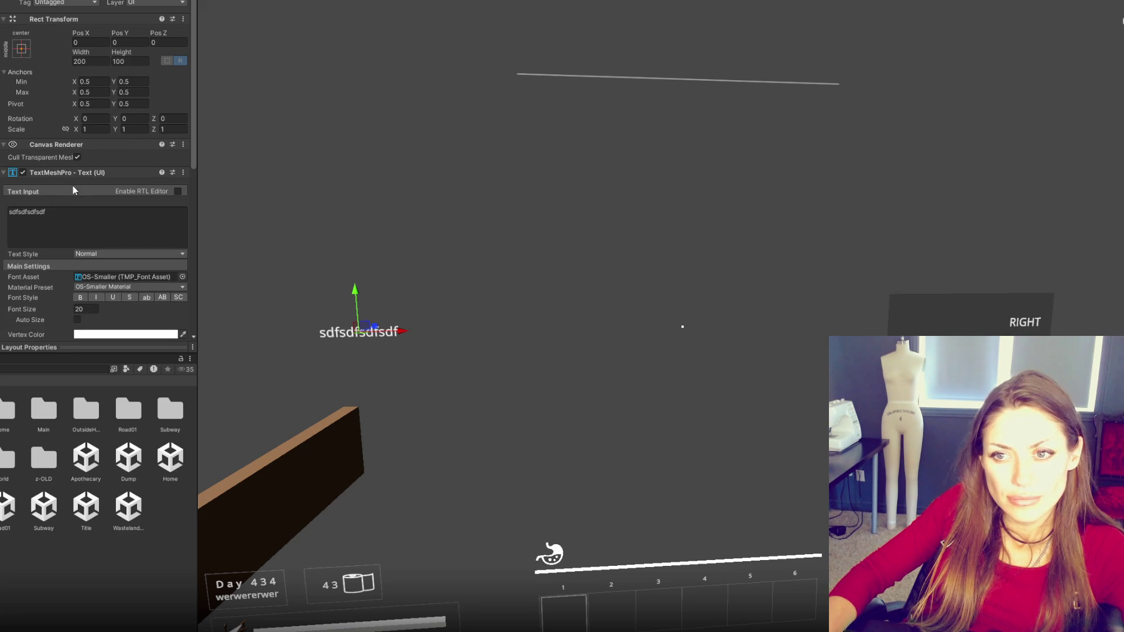
- Remove the label's Layout Element and add a Content Size Fitter in its place
{"action": "left_click", "coordinate": [73, 185]}
{"action": "right_click", "coordinate": [80, 187]}
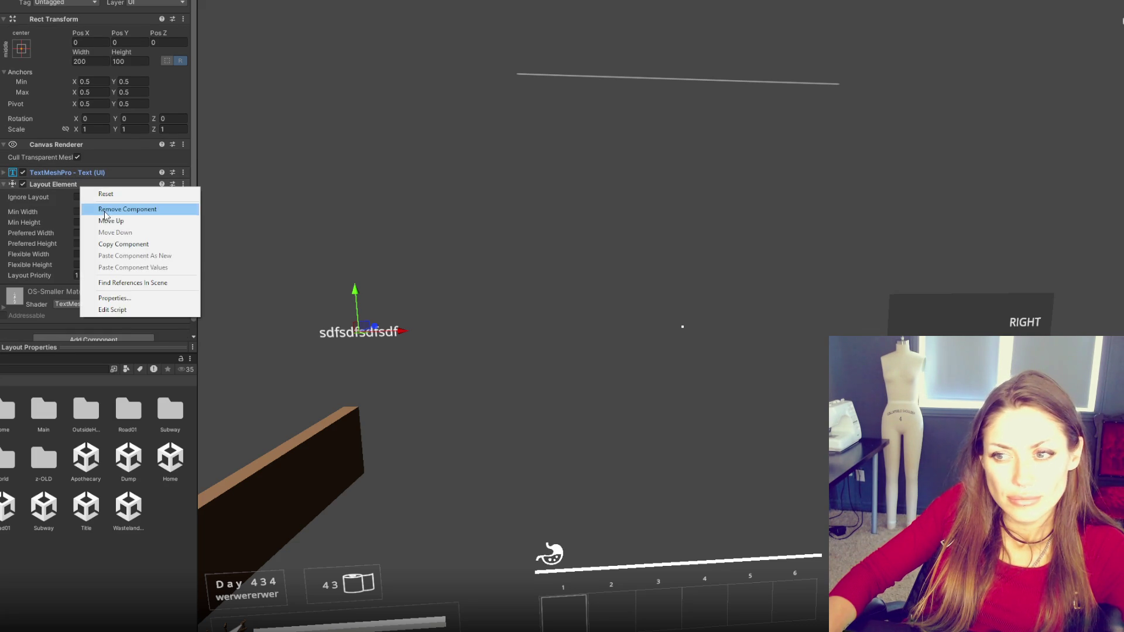
{"action": "left_click", "coordinate": [103, 206]}
{"action": "left_click", "coordinate": [77, 230]}
{"action": "type", "text": "conten"}
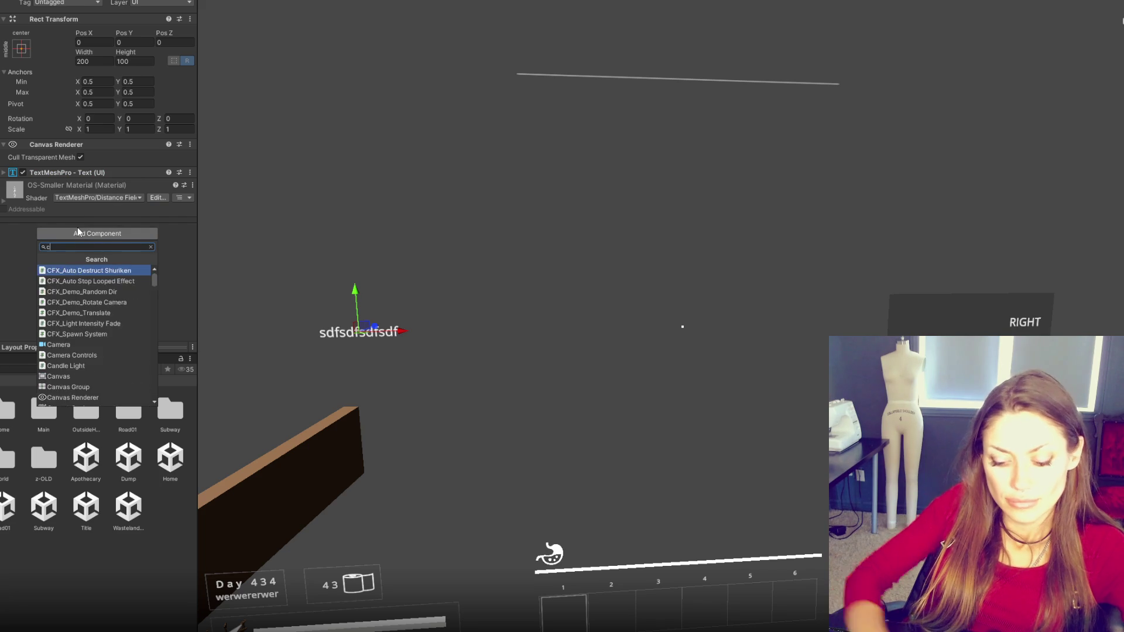
{"action": "key", "text": "Return"}
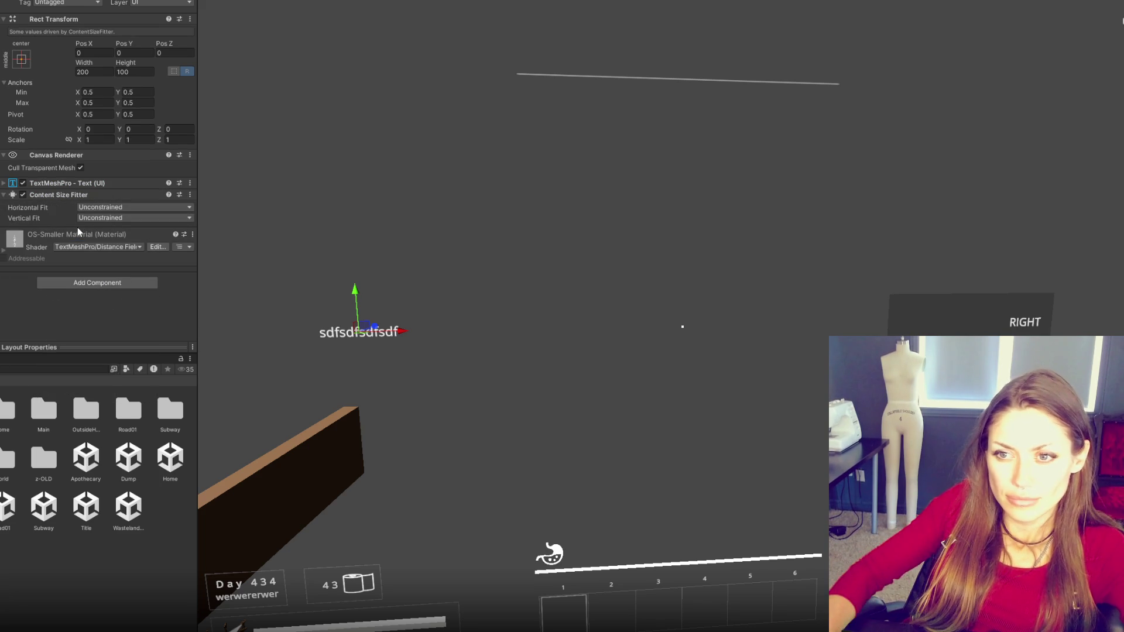
- Set the Content Size Fitter's vertical and horizontal fit to Preferred Size
{"action": "left_click", "coordinate": [83, 219]}
{"action": "left_click", "coordinate": [109, 253]}
{"action": "left_click", "coordinate": [114, 207]}
{"action": "left_click", "coordinate": [110, 242]}
- Retype the label text as 'sdfsdfsdfsdf'
{"action": "left_click", "coordinate": [89, 183]}
{"action": "left_click", "coordinate": [111, 226]}
{"action": "key", "text": "ctrl+a"}
{"action": "type", "text": "sdfsdfsdfsdf"}
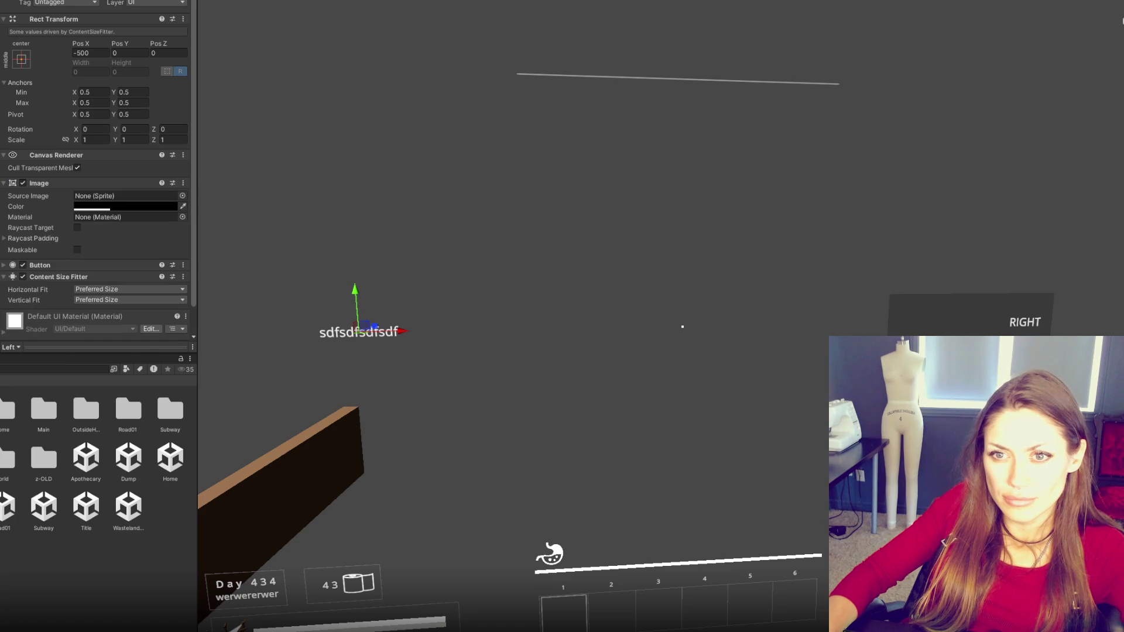
- Undo twice, then switch to the 'Dynamically resizing Panel to Text size' forum thread
{"action": "scroll", "coordinate": [88, 235], "scroll_direction": "down", "scroll_amount": 1}
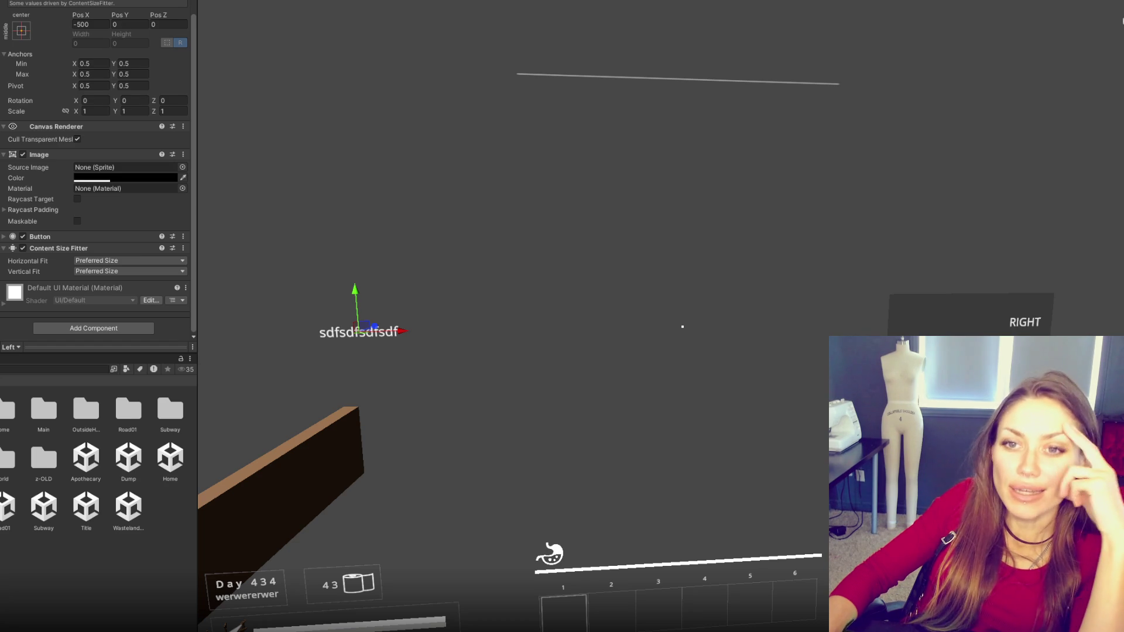
{"action": "key", "text": "ctrl+z"}
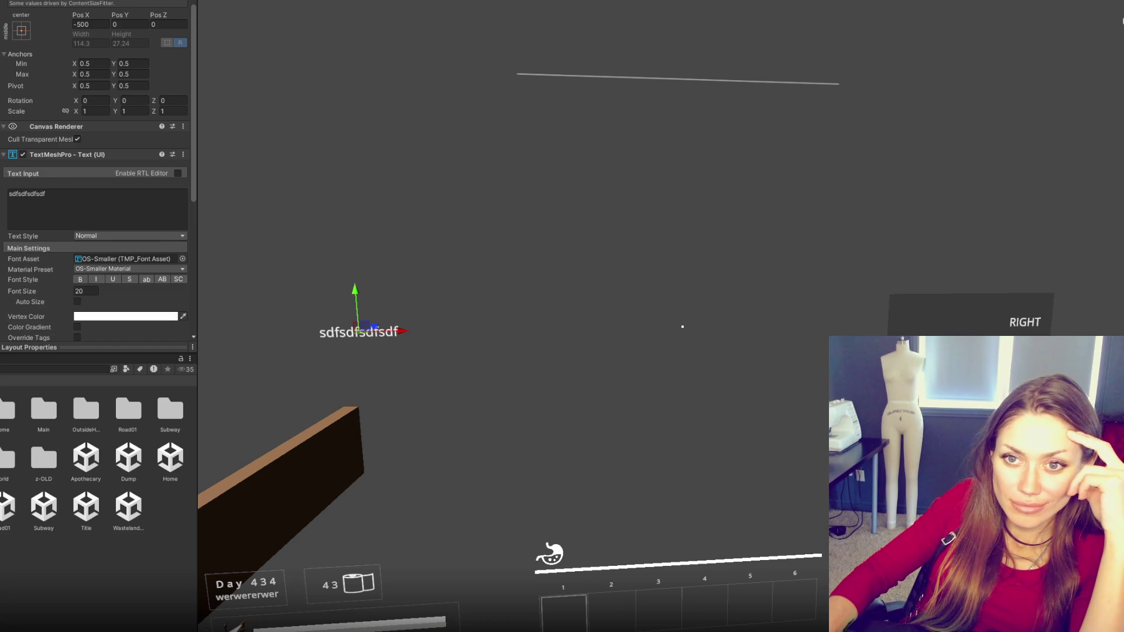
{"action": "key", "text": "ctrl+z"}
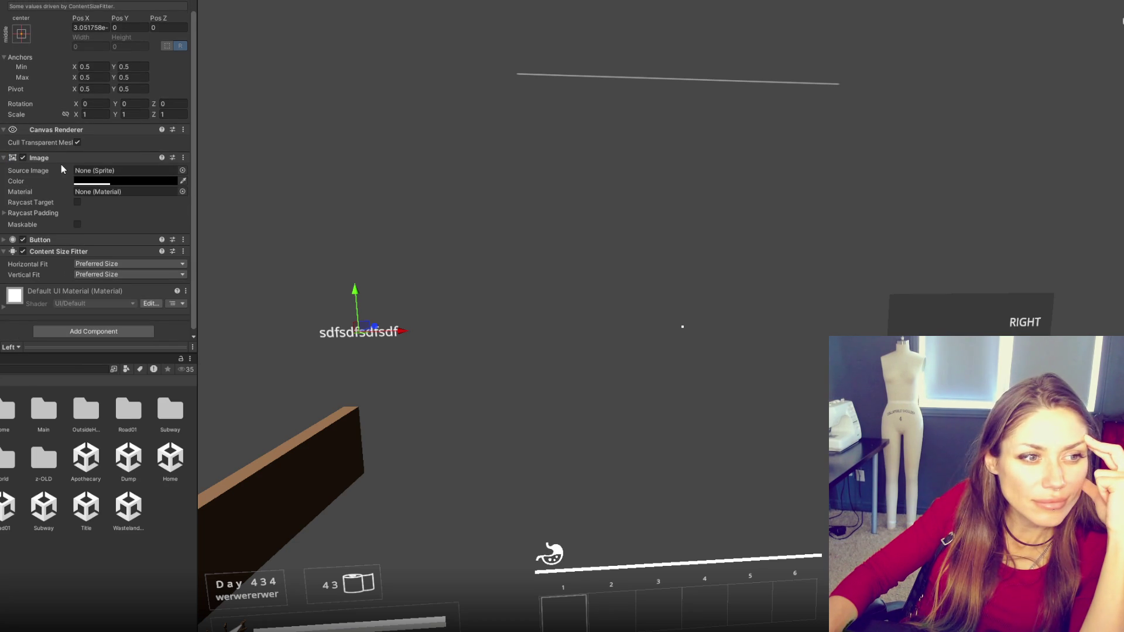
{"action": "key", "text": "alt+Tab"}
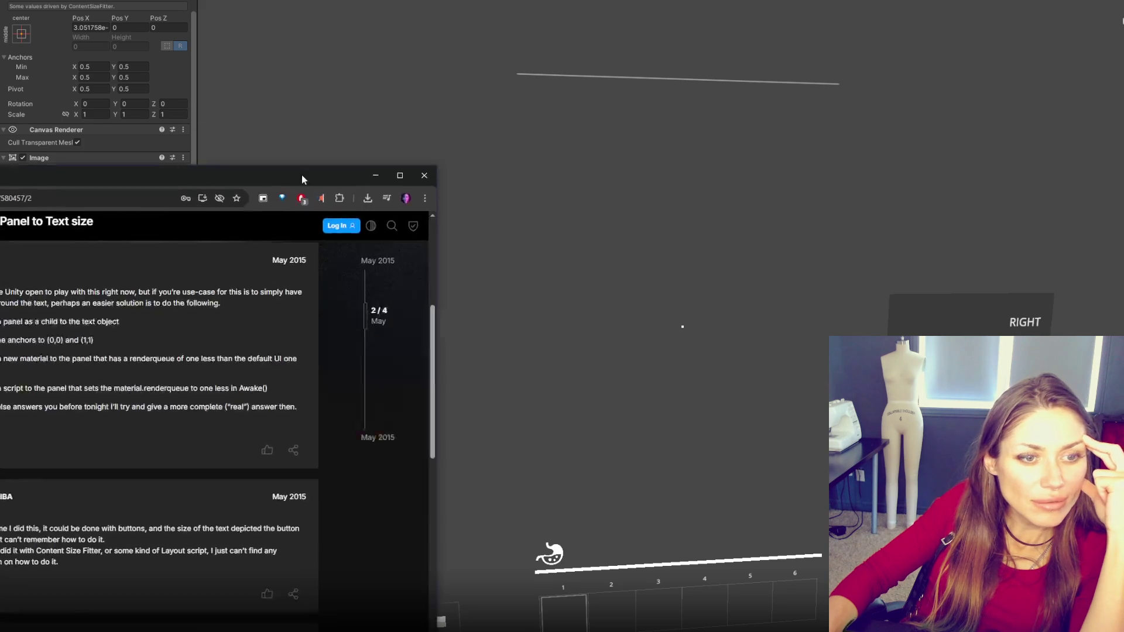
- Highlight the thread's first suggested step, skim the replies, then return to Unity
{"action": "double_click", "coordinate": [174, 304]}
{"action": "left_click", "coordinate": [189, 266]}
{"action": "triple_click", "coordinate": [188, 266]}
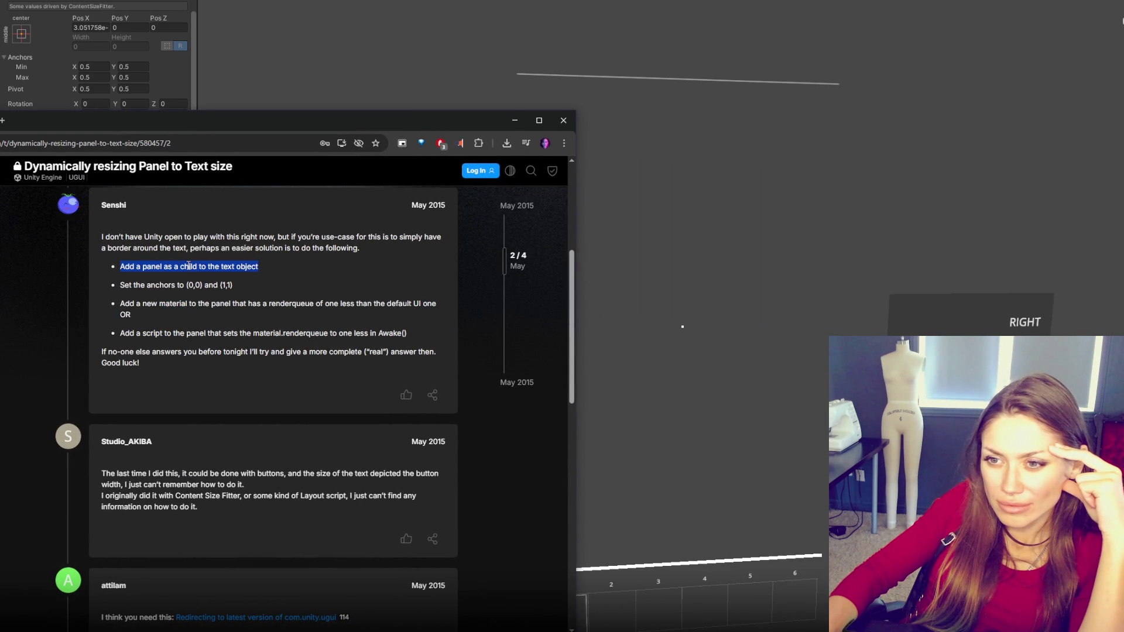
{"action": "scroll", "coordinate": [203, 347], "scroll_direction": "down", "scroll_amount": 3}
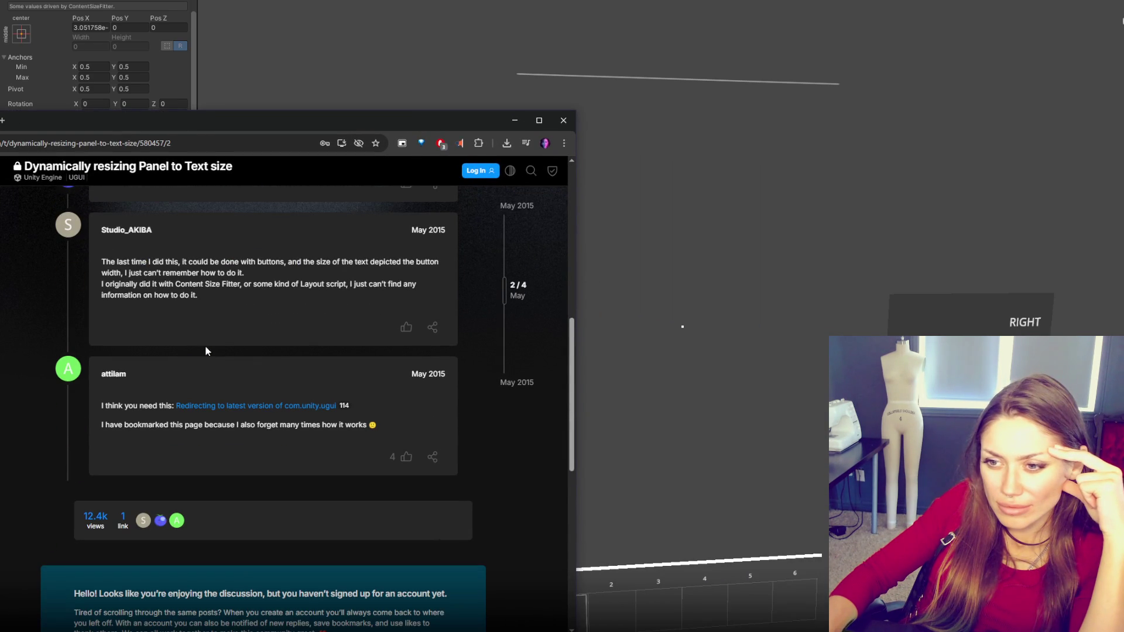
{"action": "left_click", "coordinate": [563, 120]}
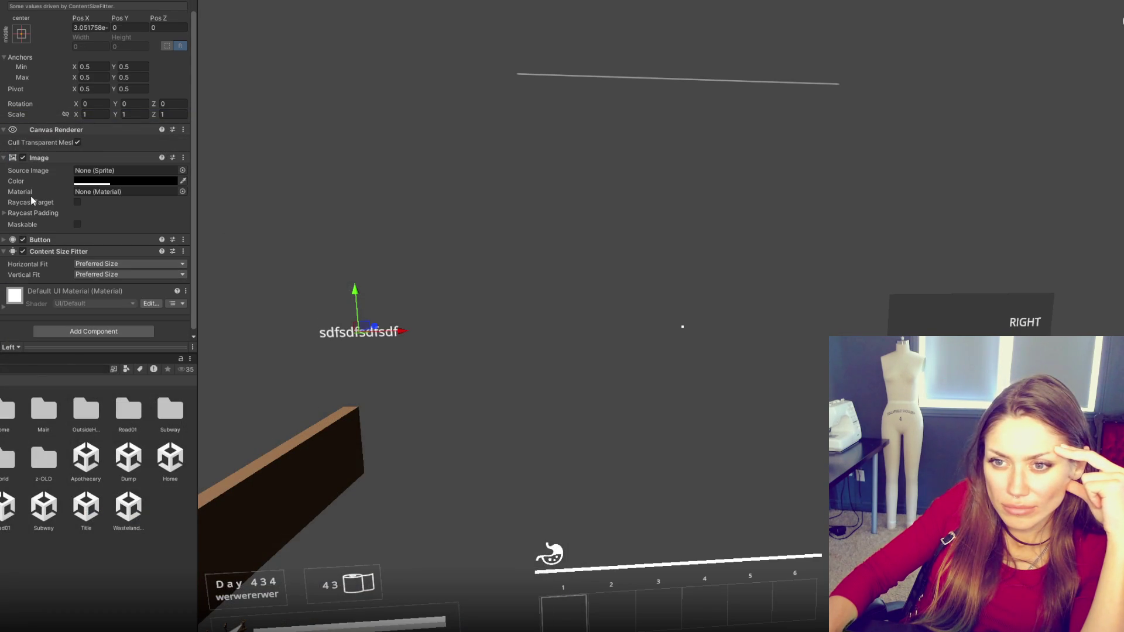
- Replace the button's Content Size Fitter with a Layout Element
{"action": "right_click", "coordinate": [55, 252]}
{"action": "left_click", "coordinate": [86, 268]}
{"action": "left_click", "coordinate": [85, 309]}
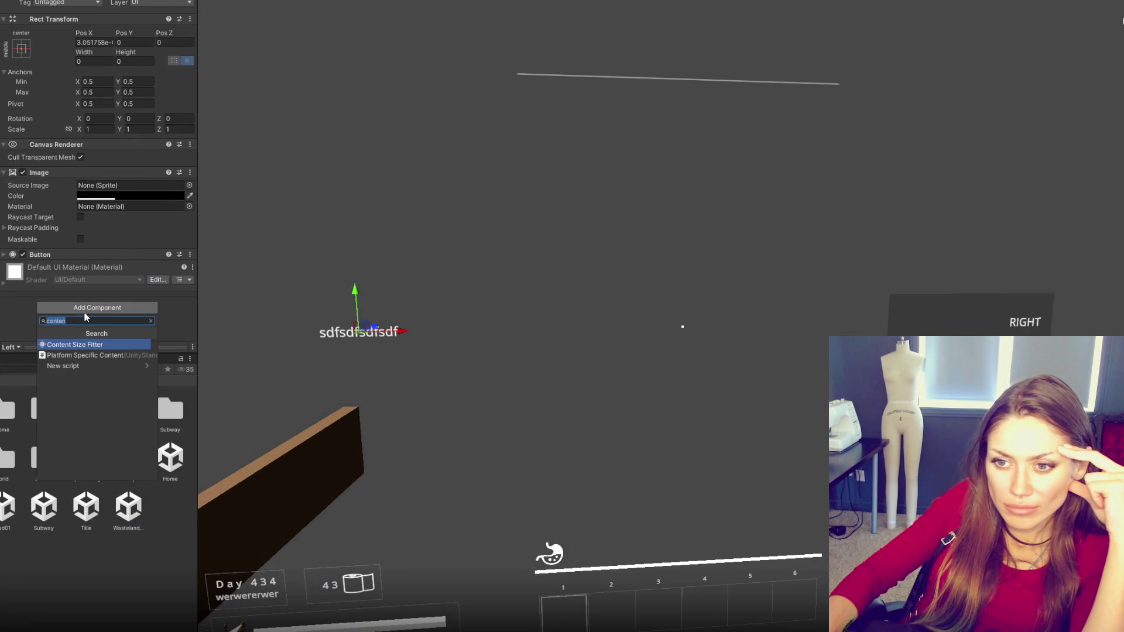
{"action": "type", "text": "la"}
{"action": "key", "text": "Return"}
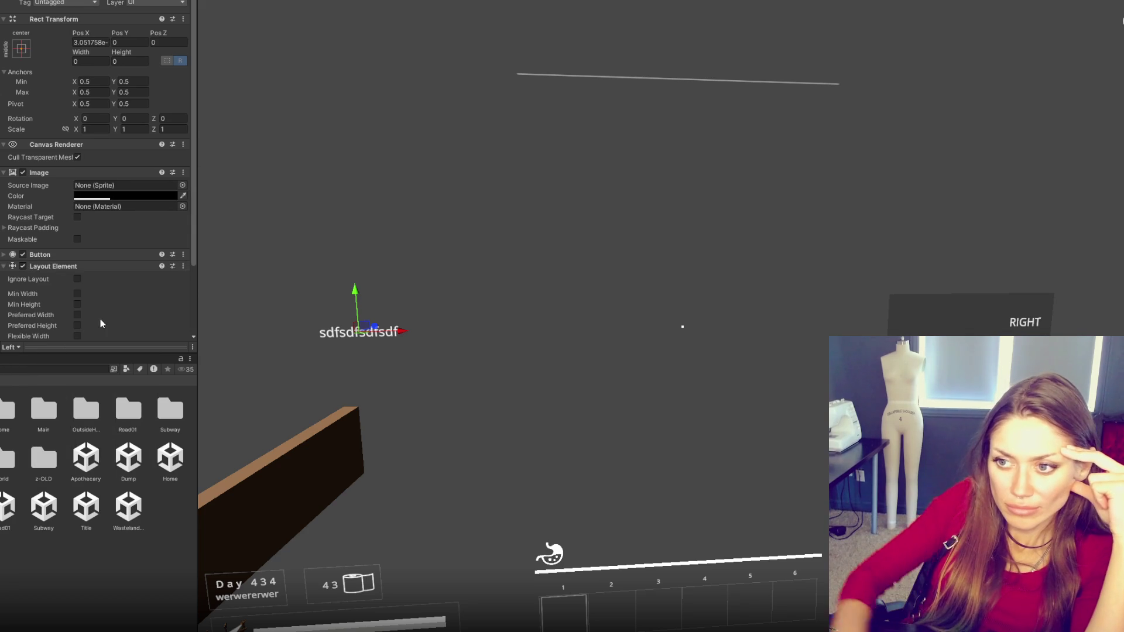
{"action": "scroll", "coordinate": [76, 263], "scroll_direction": "down", "scroll_amount": 3}
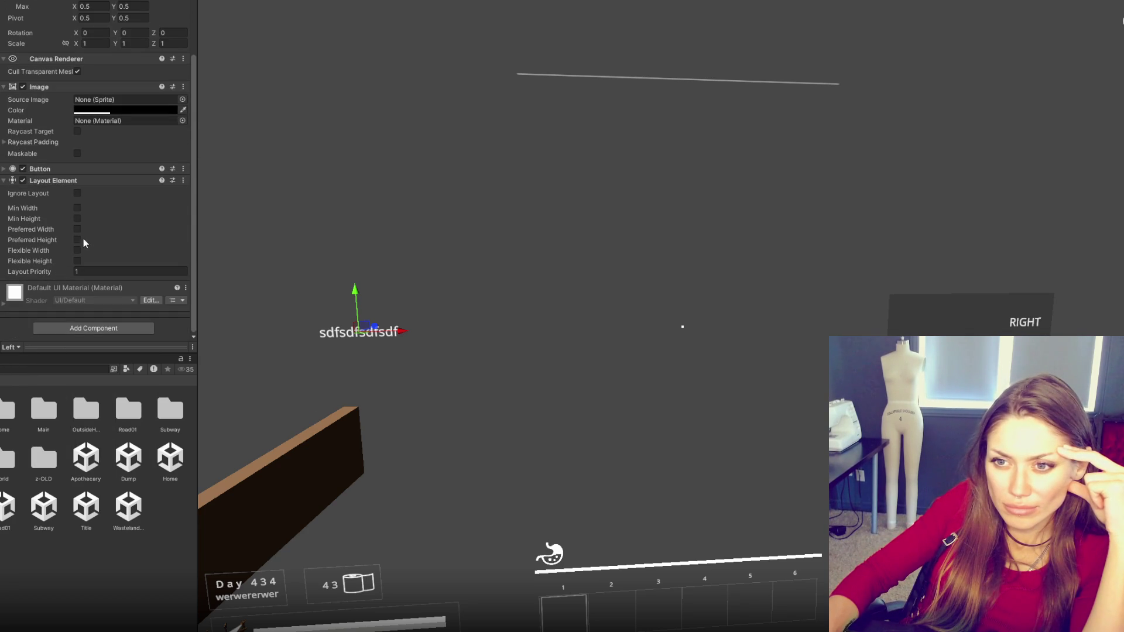
- Change the label text to 'fdfgdfgdfg'
{"action": "key", "text": "Down"}
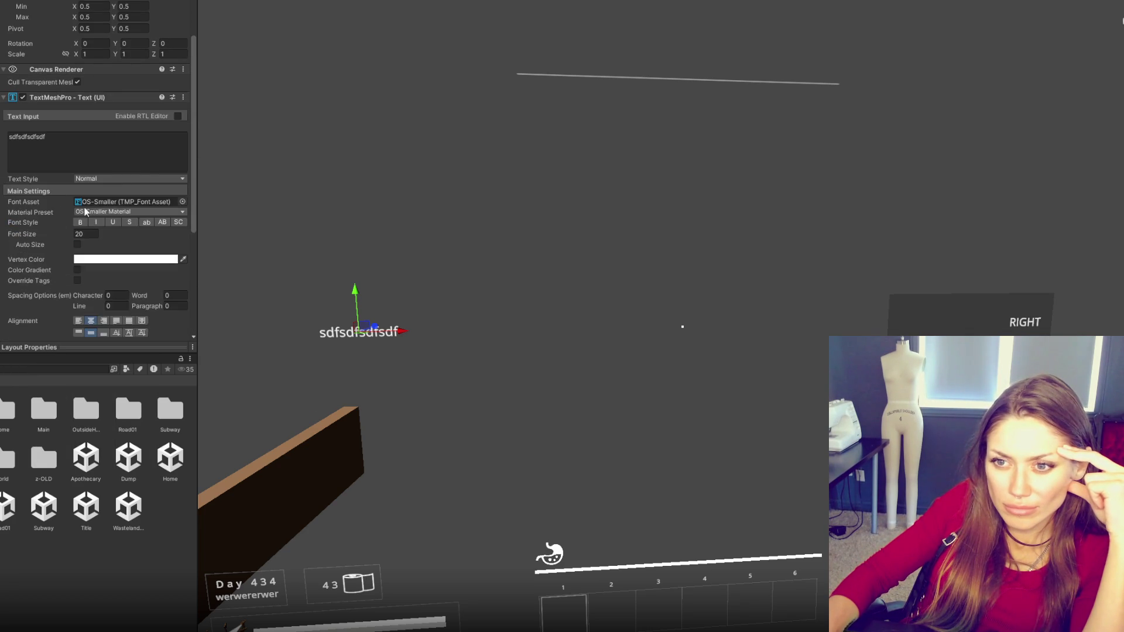
{"action": "scroll", "coordinate": [80, 219], "scroll_direction": "down", "scroll_amount": 5}
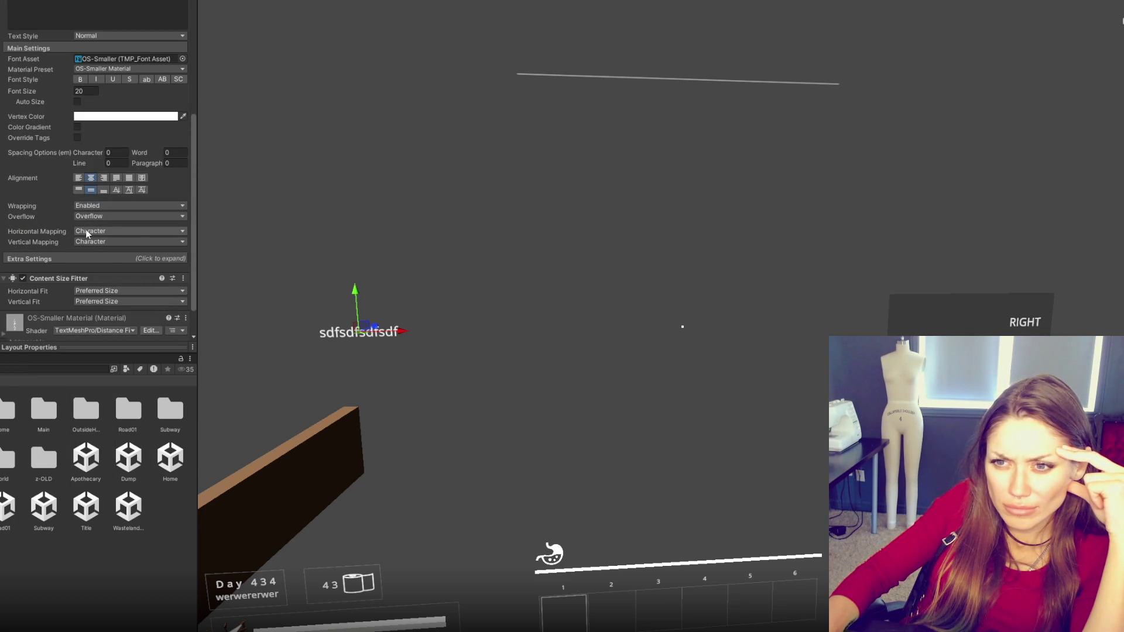
{"action": "scroll", "coordinate": [86, 234], "scroll_direction": "up", "scroll_amount": 5}
{"action": "scroll", "coordinate": [87, 234], "scroll_direction": "up", "scroll_amount": 3}
{"action": "left_click", "coordinate": [90, 231]}
{"action": "type", "text": "fdfgdfgdfg"}
{"action": "key", "text": "Up"}
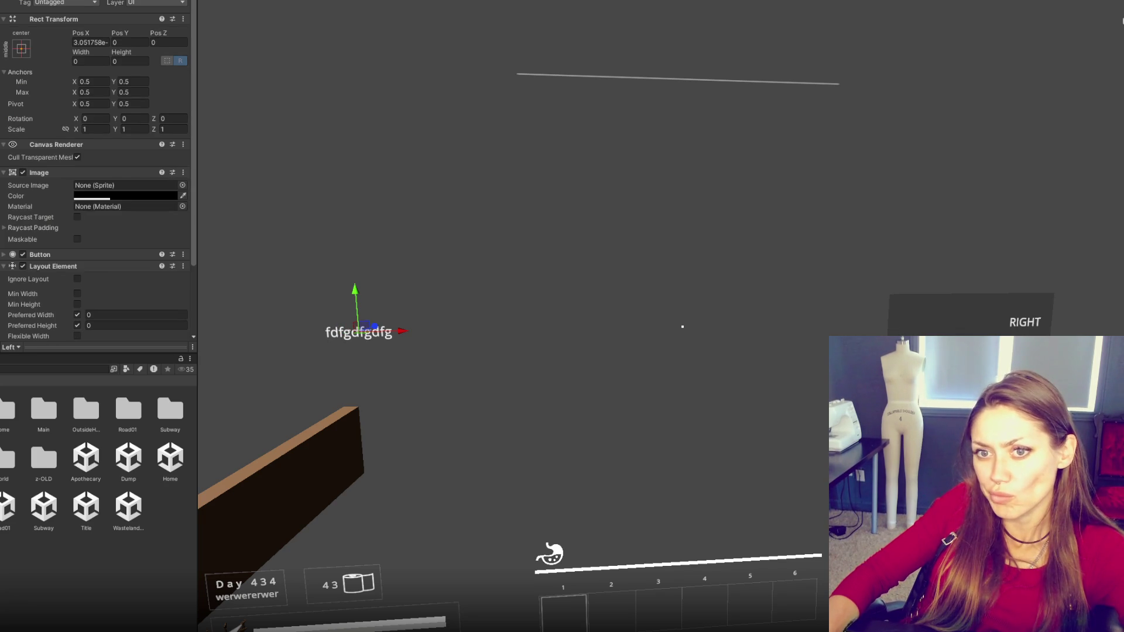
{"action": "scroll", "coordinate": [17, 201], "scroll_direction": "down", "scroll_amount": 3}
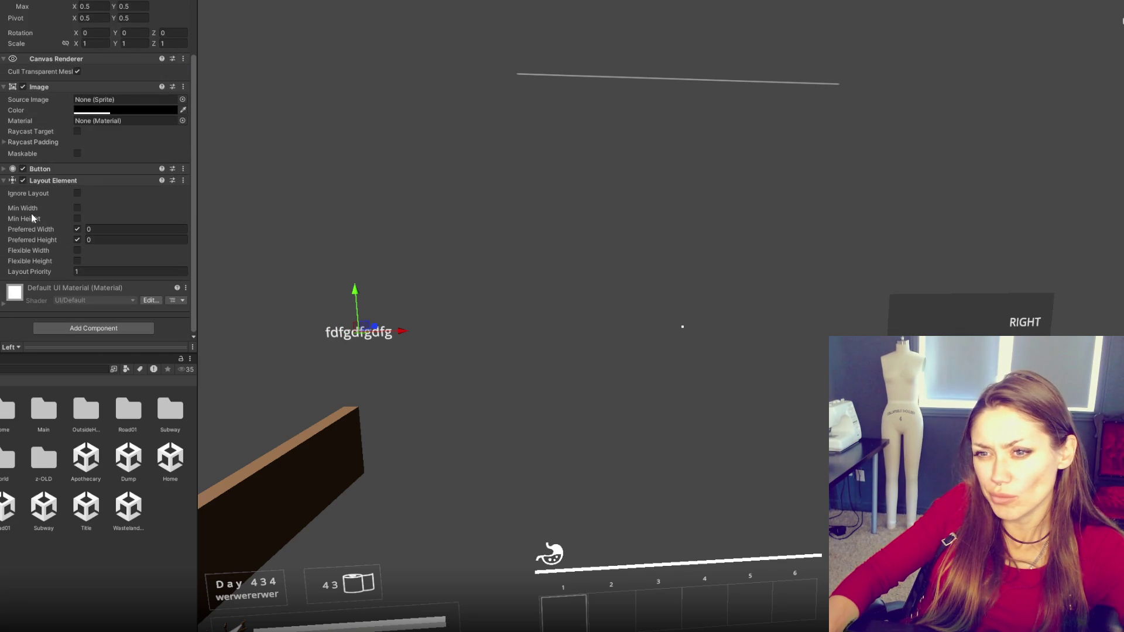
- Remove the button's Layout Element and the label's Content Size Fitter
{"action": "right_click", "coordinate": [75, 185]}
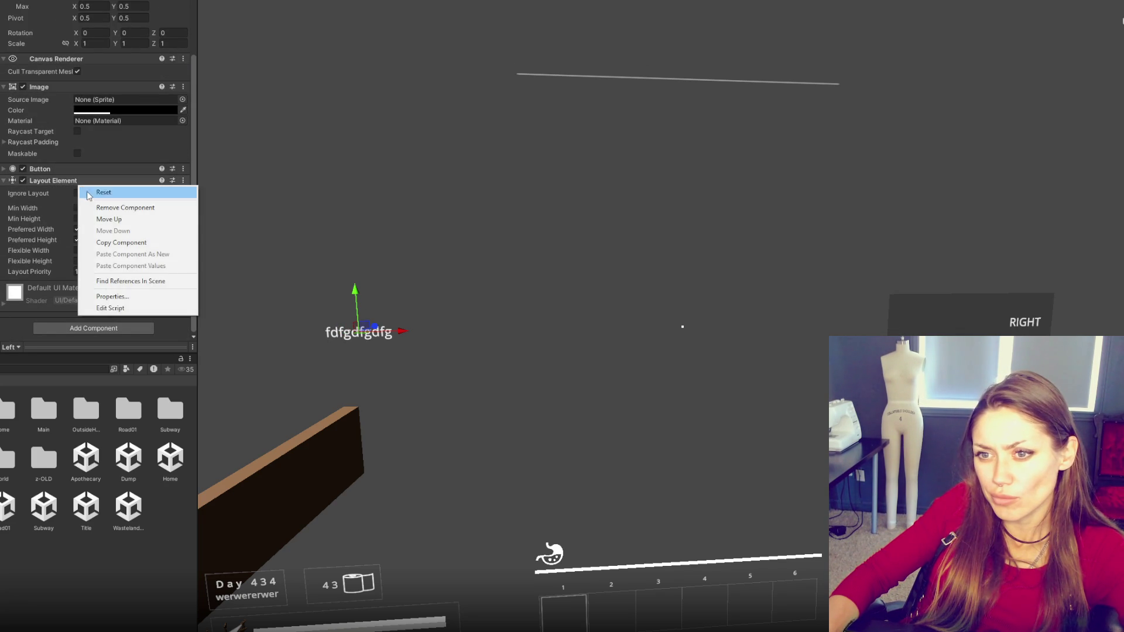
{"action": "left_click", "coordinate": [102, 209]}
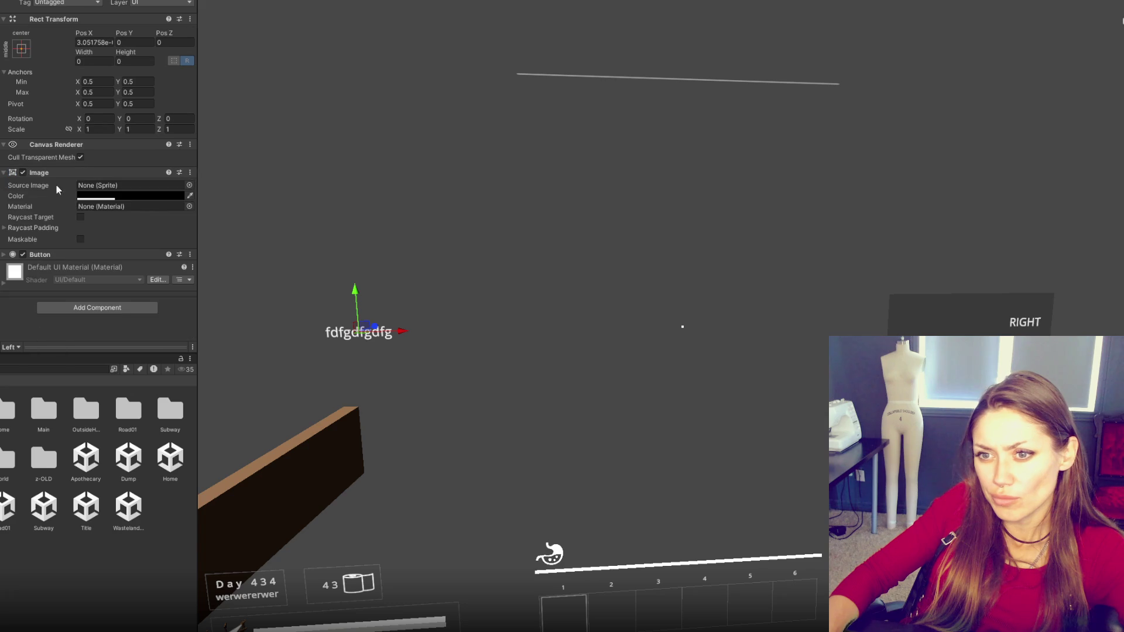
{"action": "key", "text": "Down"}
{"action": "scroll", "coordinate": [49, 237], "scroll_direction": "down", "scroll_amount": 5}
{"action": "right_click", "coordinate": [52, 238]}
{"action": "left_click", "coordinate": [70, 259]}
{"action": "key", "text": "Up"}
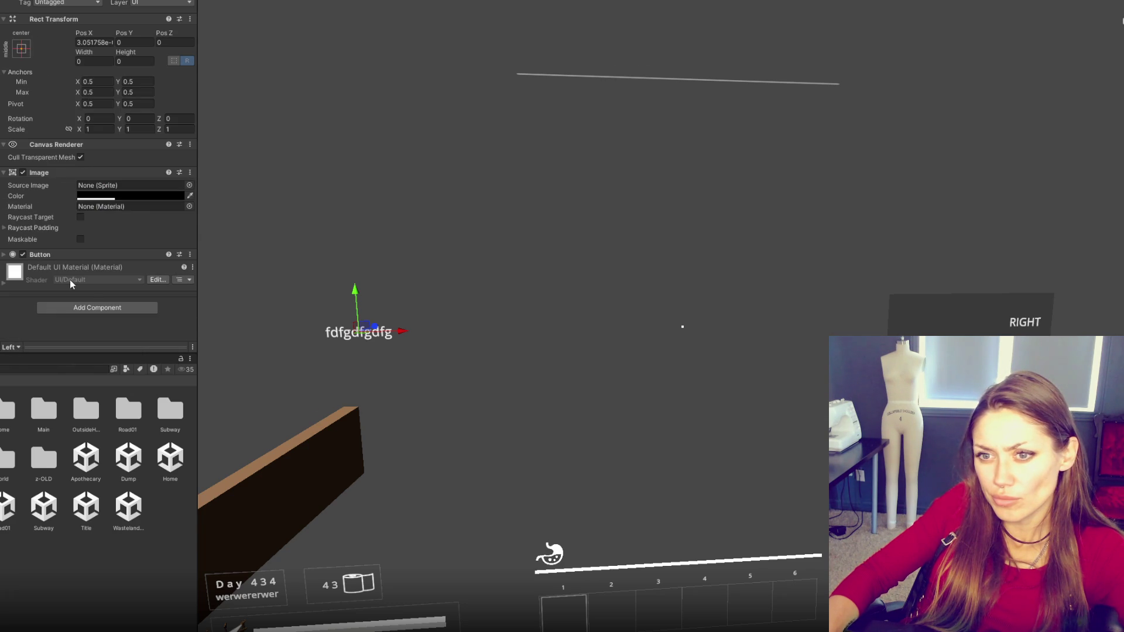
- Add a Content Size Fitter component to the Left button
{"action": "left_click", "coordinate": [75, 307]}
{"action": "type", "text": "lacontn"}
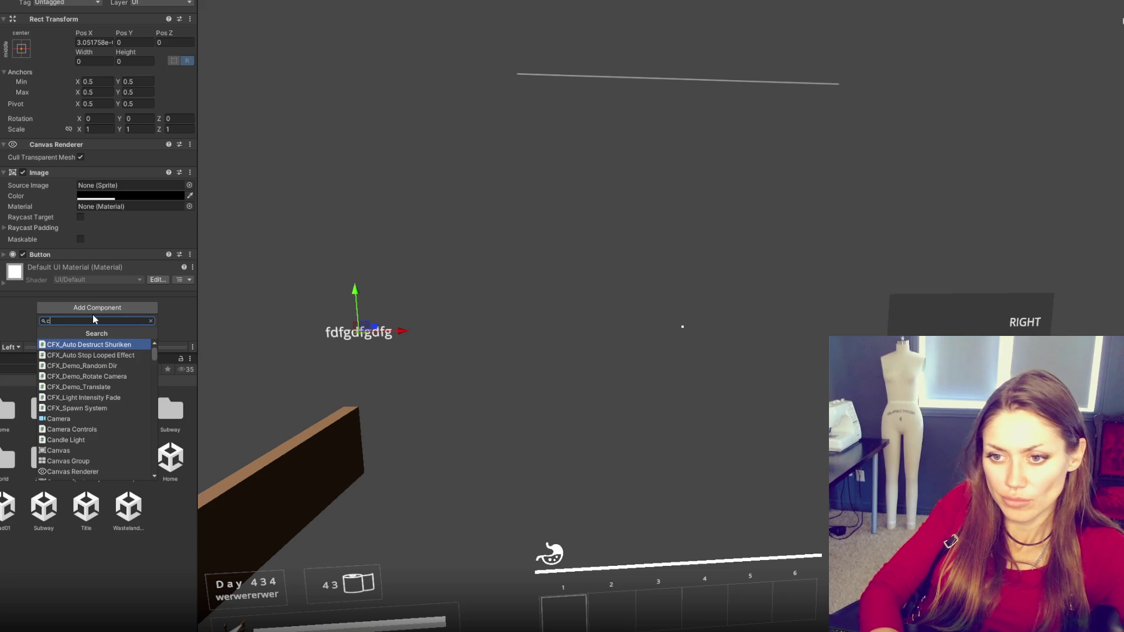
{"action": "key", "text": "BackSpace"}
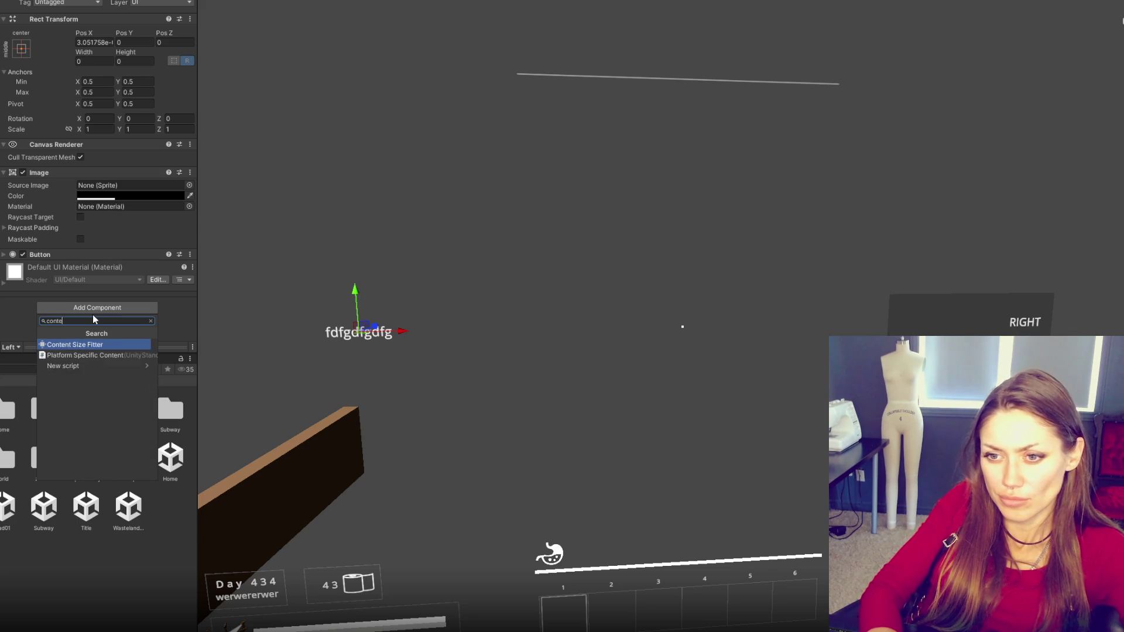
{"action": "type", "text": "ent"}
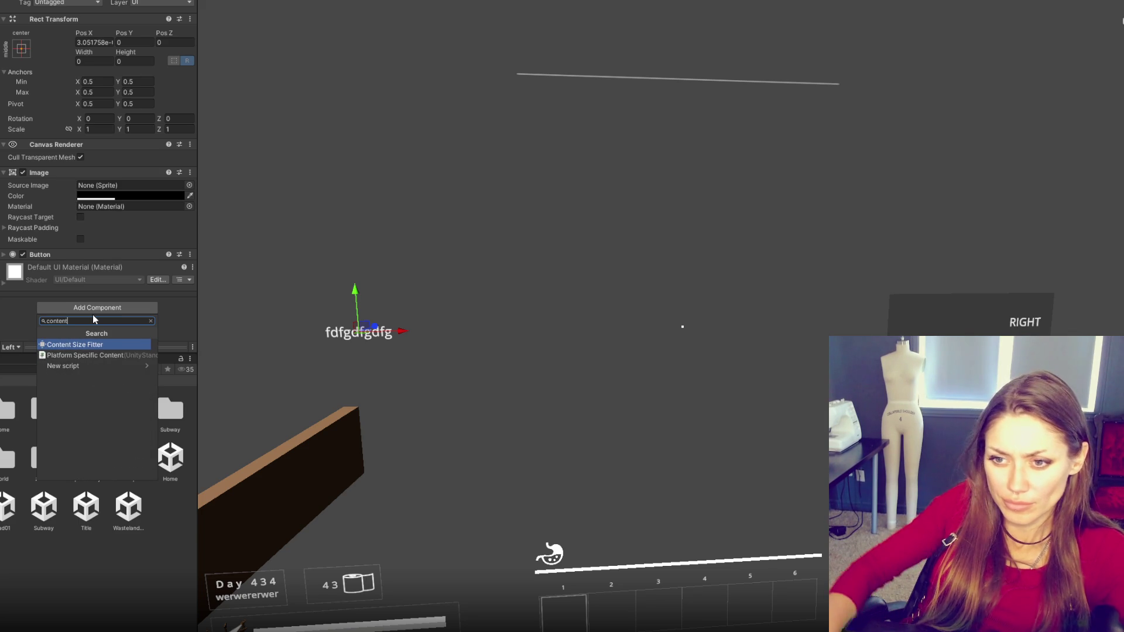
{"action": "left_click", "coordinate": [94, 343]}
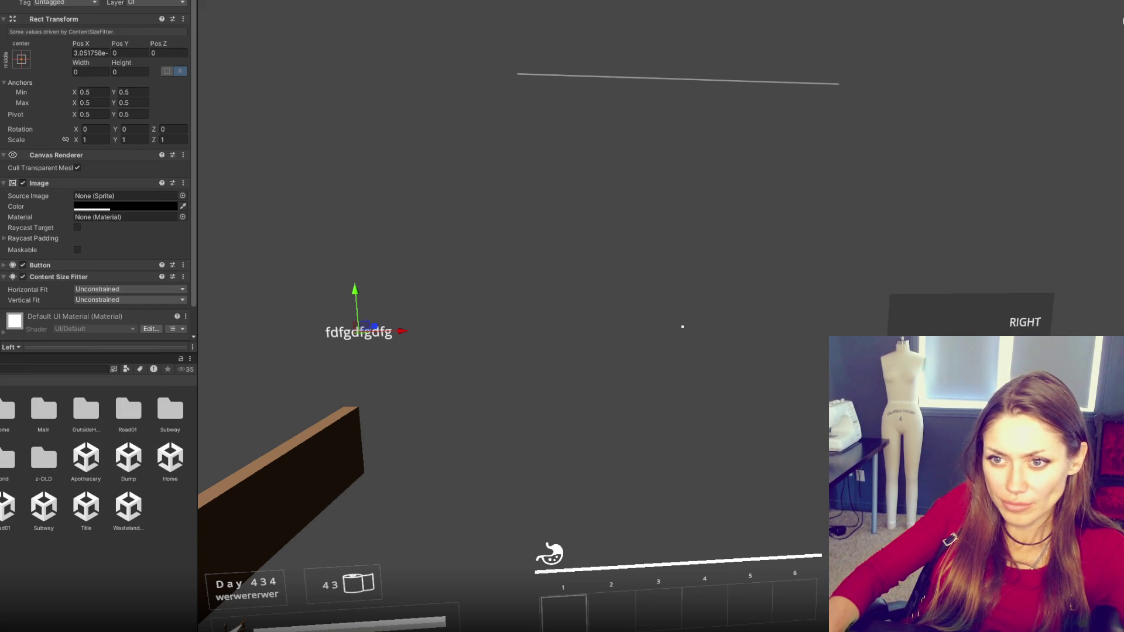
- Set Horizontal and Vertical Fit to Preferred Size, then select the fdfgdfgdfg label
{"action": "scroll", "coordinate": [31, 171], "scroll_direction": "down", "scroll_amount": 2}
{"action": "left_click", "coordinate": [102, 261]}
{"action": "left_click", "coordinate": [101, 286]}
{"action": "left_click", "coordinate": [117, 271]}
{"action": "left_click", "coordinate": [105, 305]}
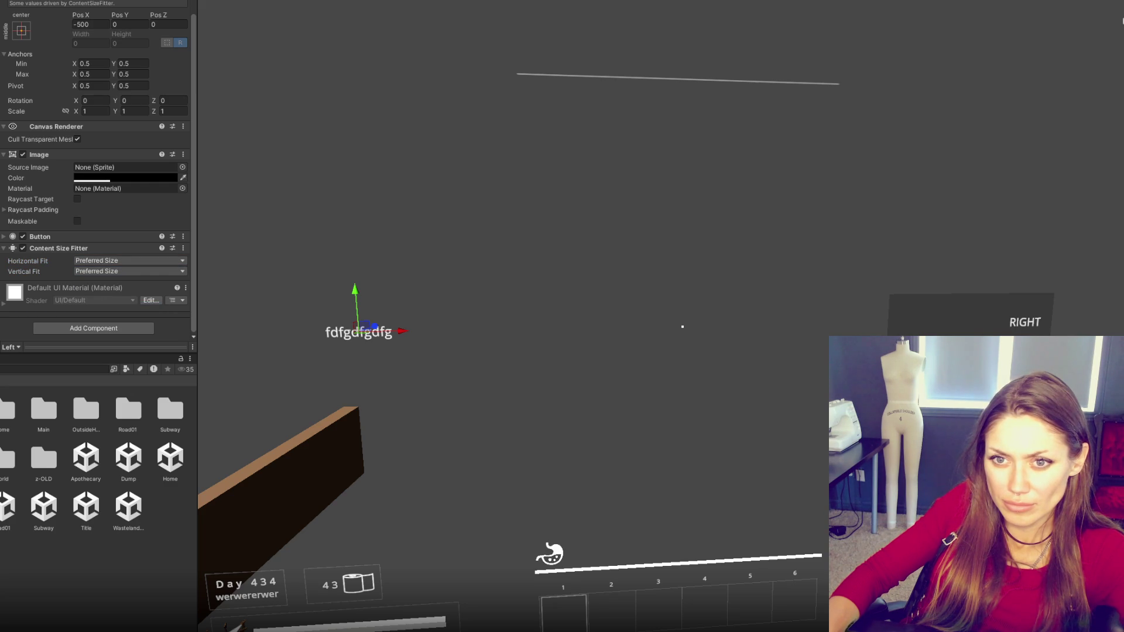
{"action": "key", "text": "Down"}
{"action": "key", "text": "Up"}
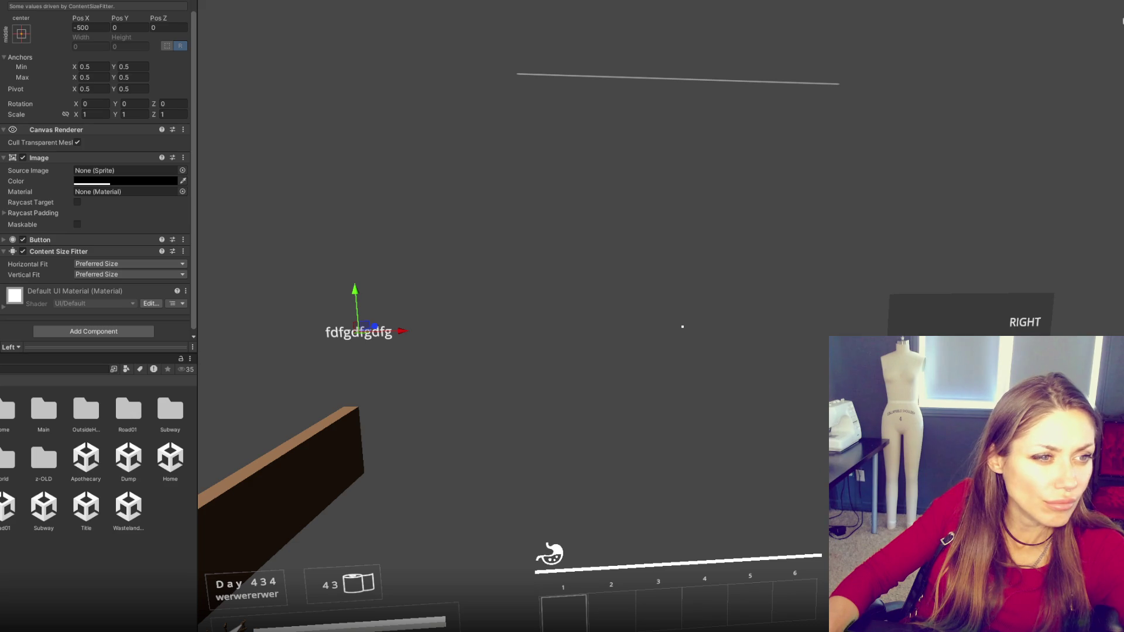
{"action": "key", "text": "Down"}
{"action": "key", "text": "Down"}
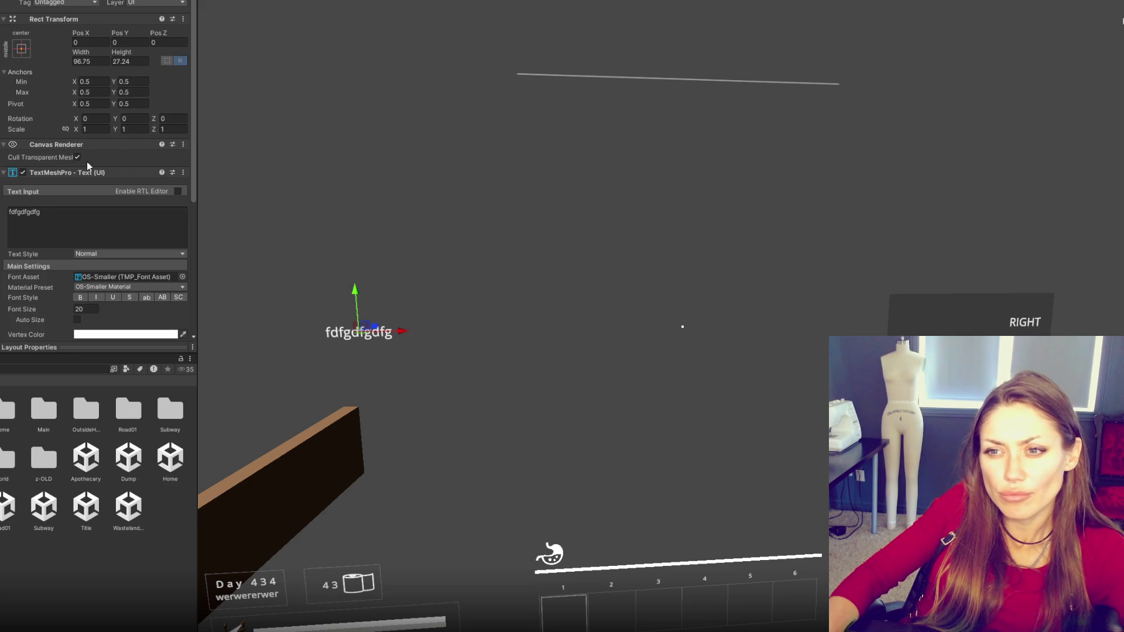
{"action": "scroll", "coordinate": [165, 96], "scroll_direction": "down", "scroll_amount": 5}
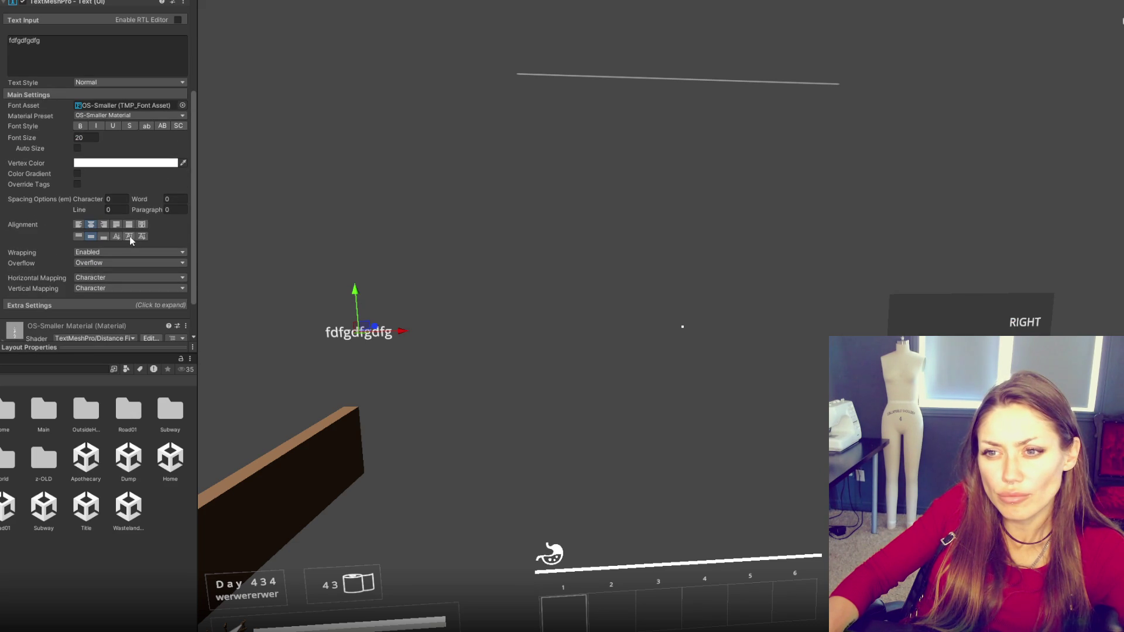
{"action": "left_click", "coordinate": [117, 265]}
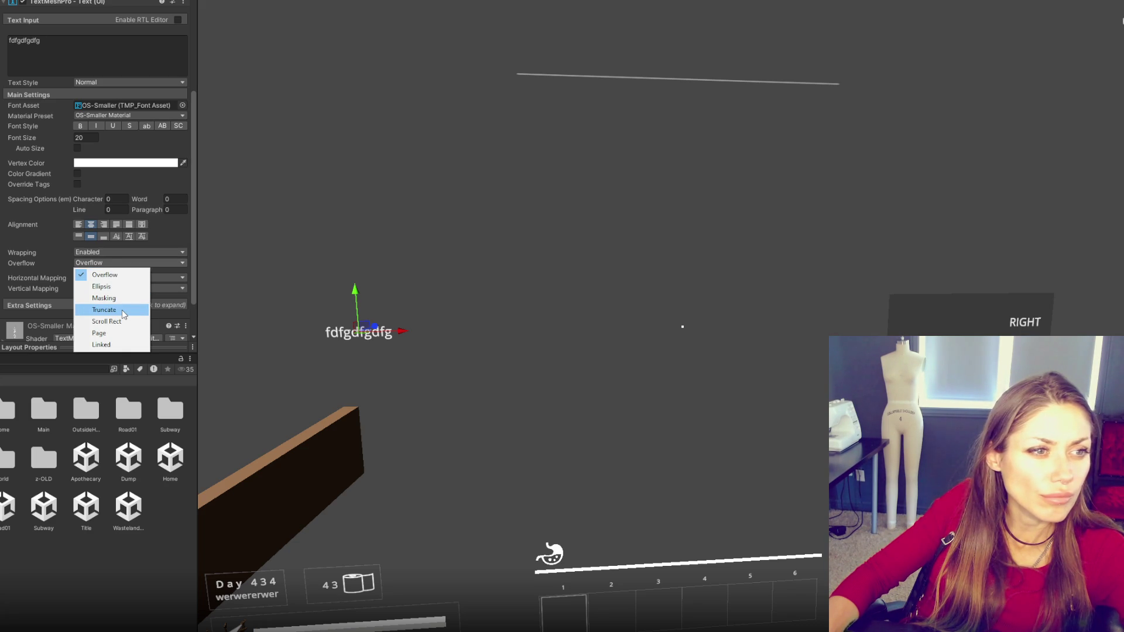
{"action": "key", "text": "Up"}
{"action": "key", "text": "Up"}
{"action": "key", "text": "Up"}
{"action": "key", "text": "Return"}
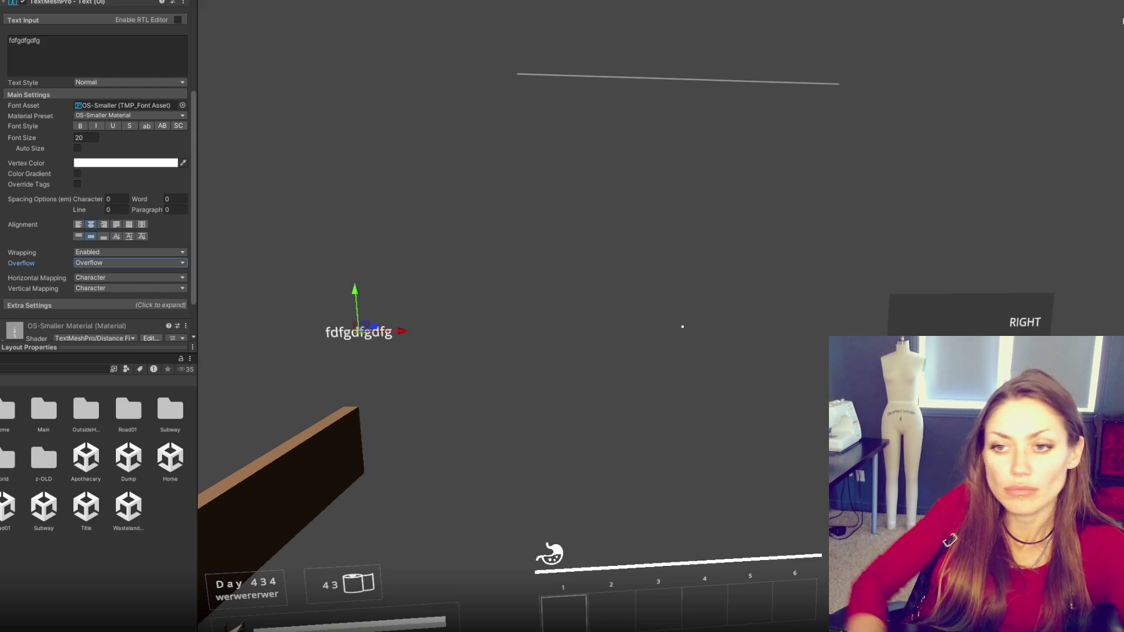
{"action": "left_click", "coordinate": [84, 289]}
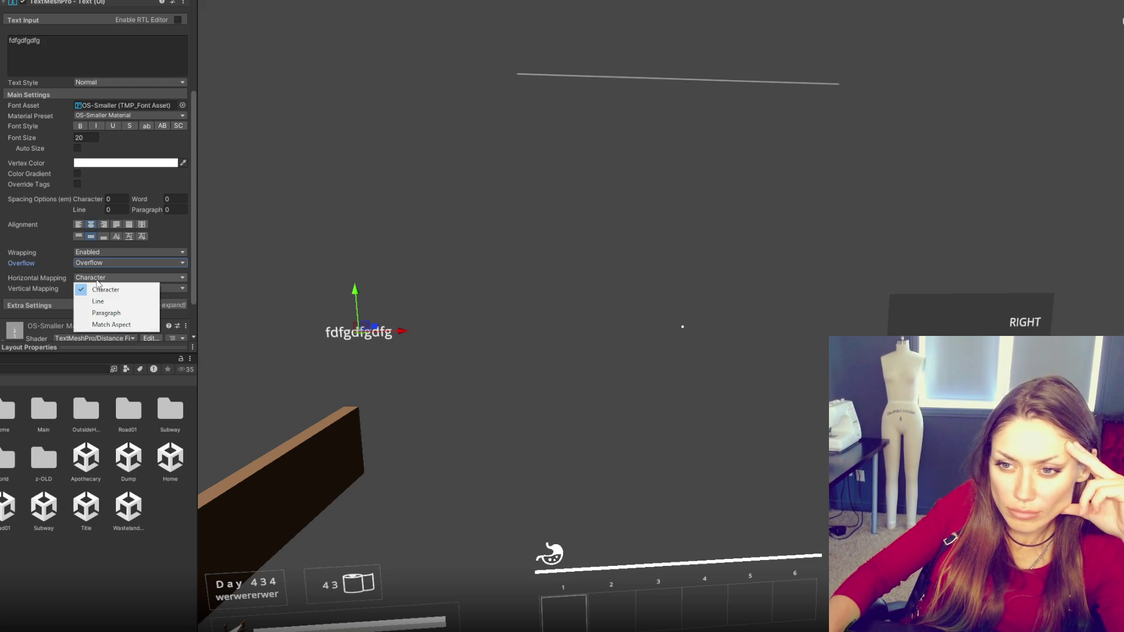
{"action": "left_click", "coordinate": [133, 302]}
{"action": "left_click", "coordinate": [130, 281]}
{"action": "left_click", "coordinate": [120, 286]}
{"action": "left_click", "coordinate": [123, 278]}
{"action": "left_click", "coordinate": [130, 287]}
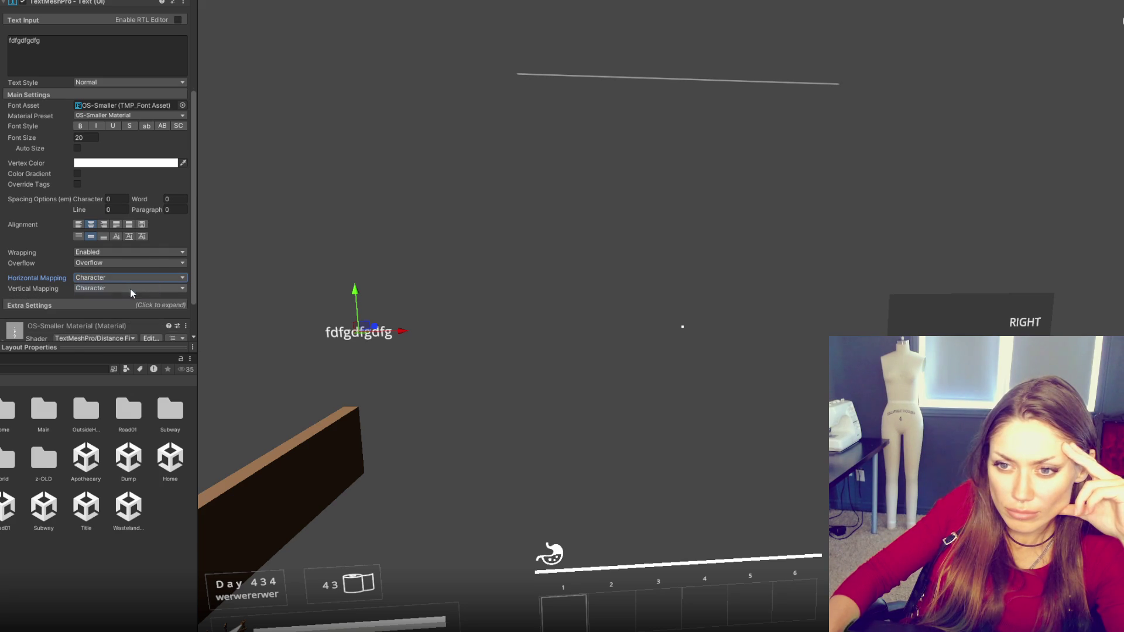
{"action": "left_click", "coordinate": [100, 264]}
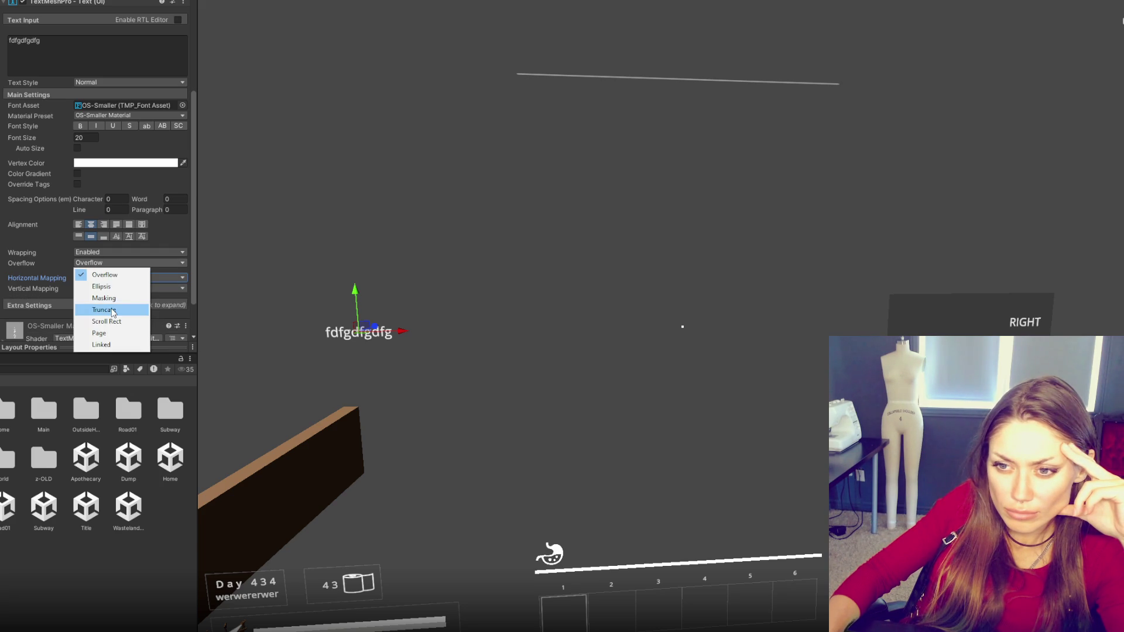
{"action": "left_click", "coordinate": [107, 254]}
{"action": "left_click", "coordinate": [136, 260]}
{"action": "left_click", "coordinate": [127, 255]}
{"action": "left_click", "coordinate": [113, 276]}
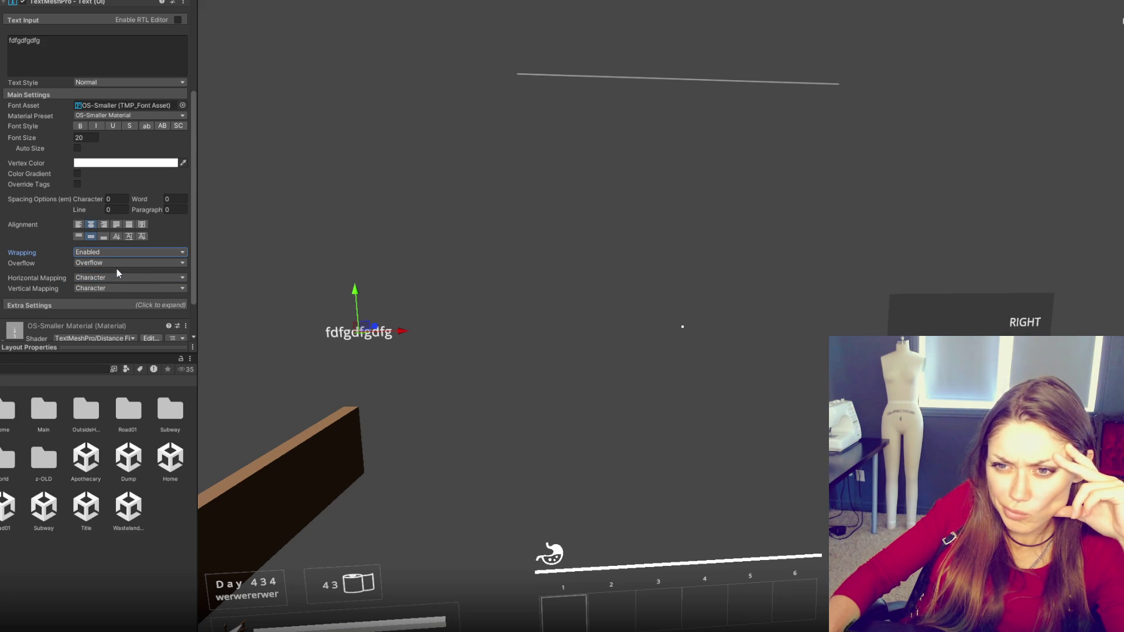
{"action": "left_click", "coordinate": [122, 264]}
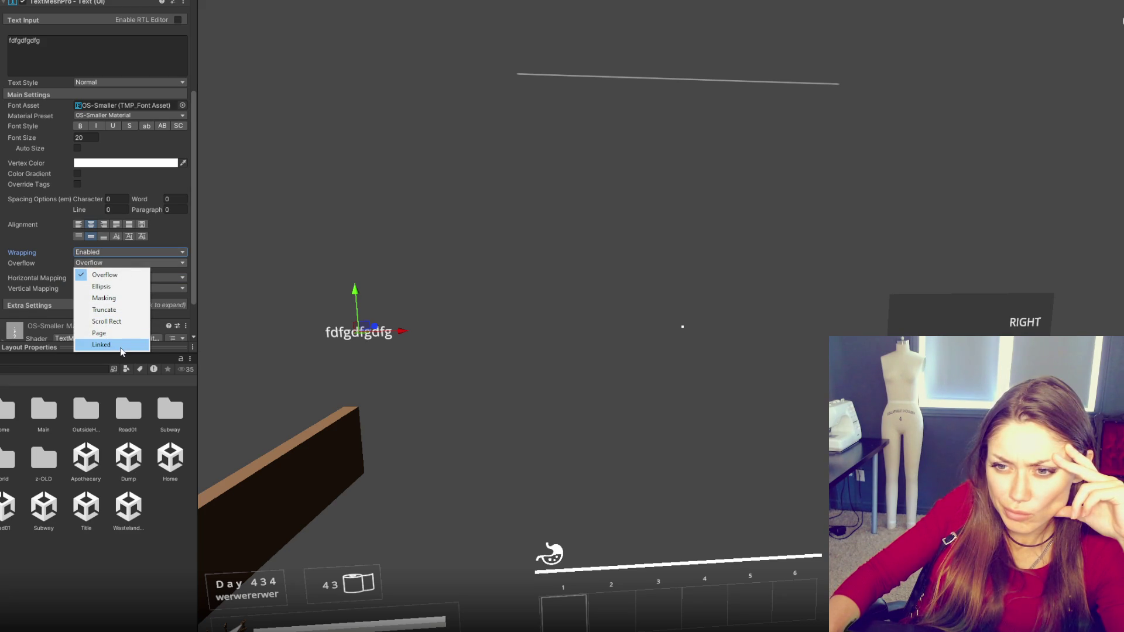
{"action": "left_click", "coordinate": [121, 273]}
{"action": "scroll", "coordinate": [155, 268], "scroll_direction": "up", "scroll_amount": 1}
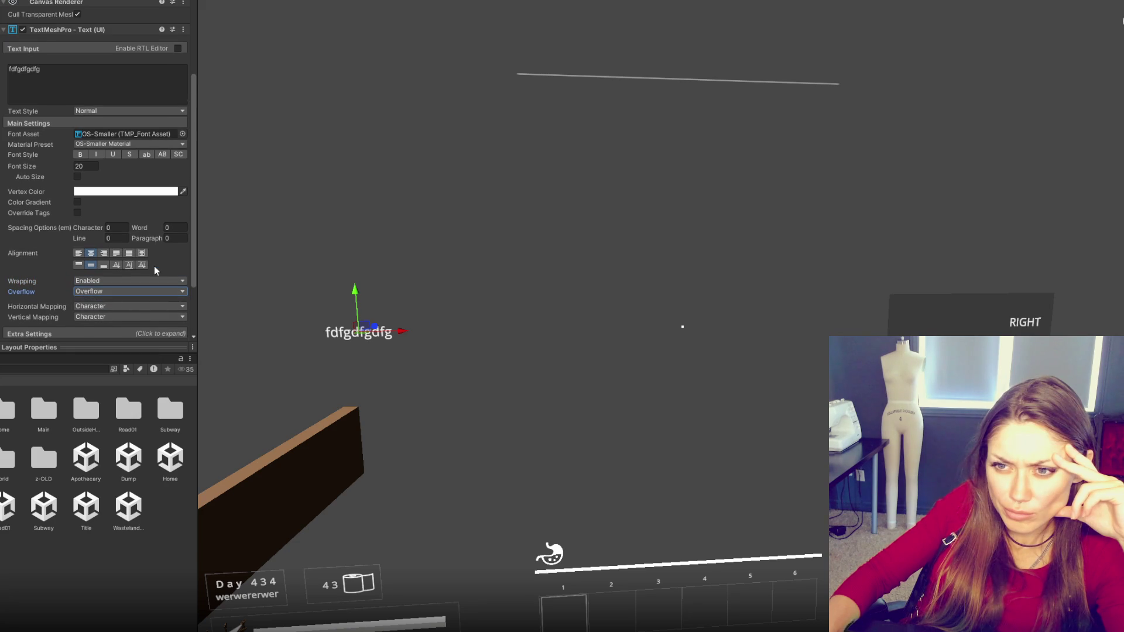
{"action": "left_click", "coordinate": [77, 176]}
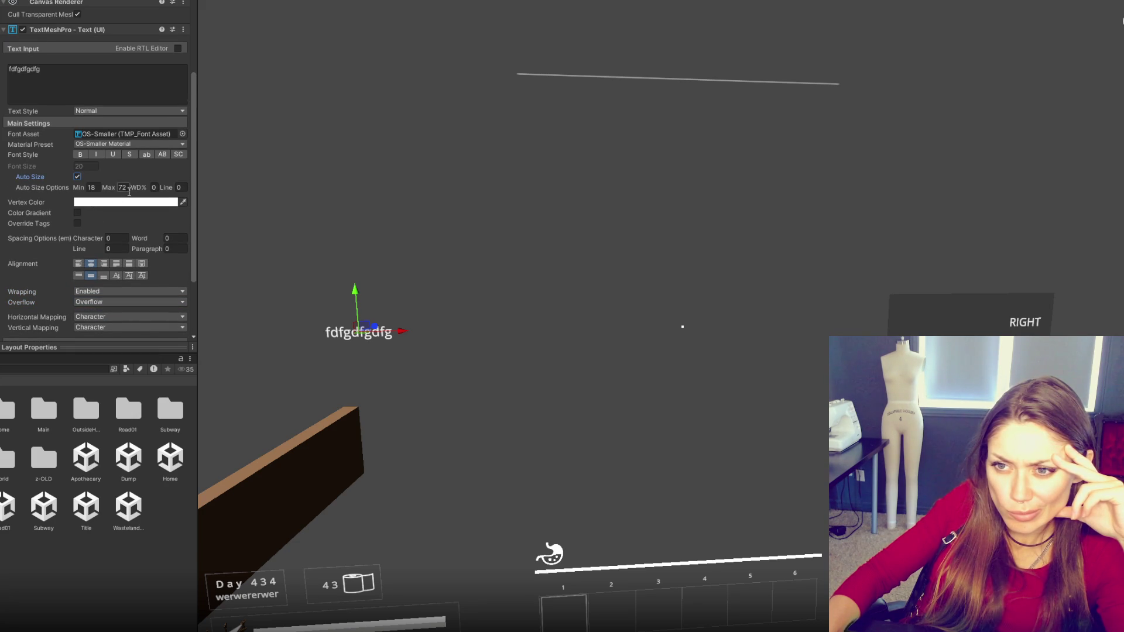
- Turn Auto Size back off and add a Content Size Fitter to the Right button
{"action": "left_click", "coordinate": [77, 177]}
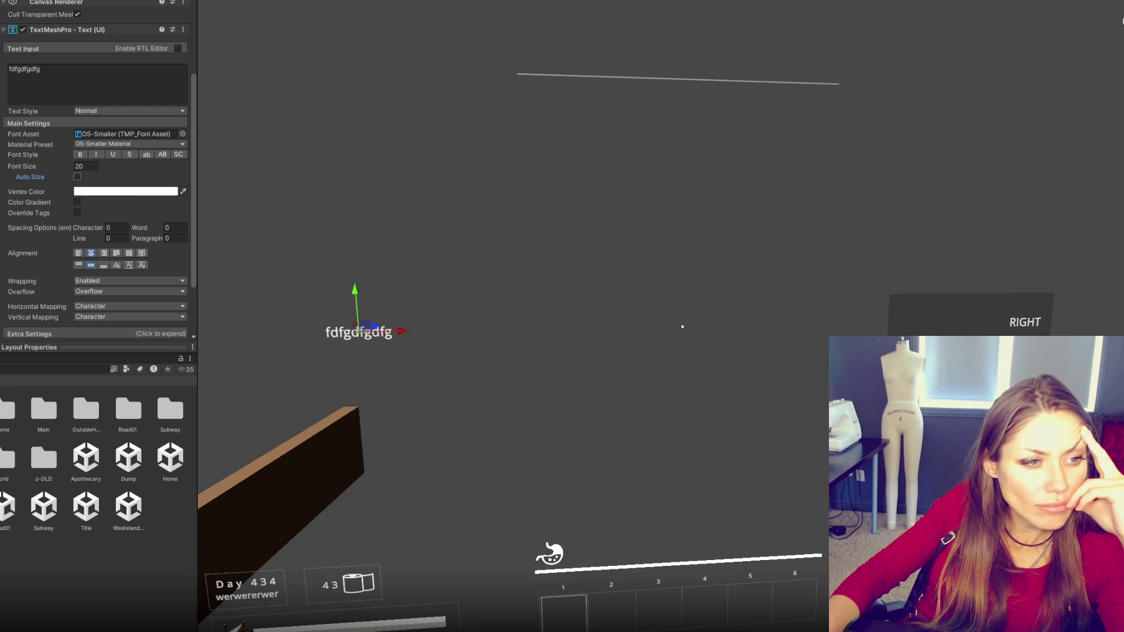
{"action": "left_click", "coordinate": [115, 332]}
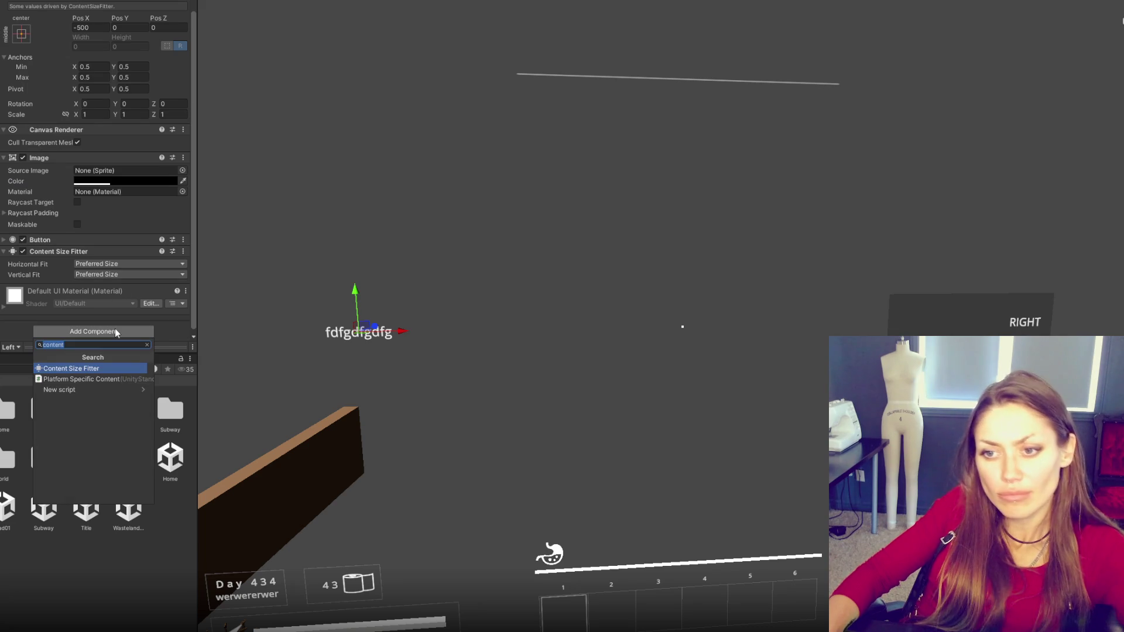
{"action": "key", "text": "BackSpace"}
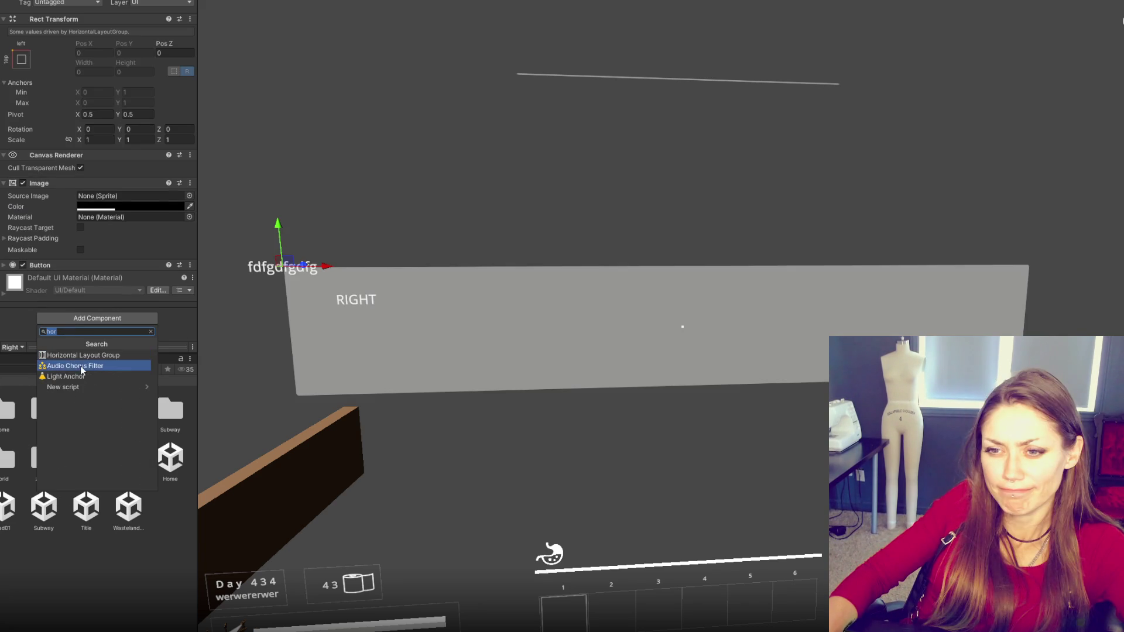
{"action": "type", "text": "conten"}
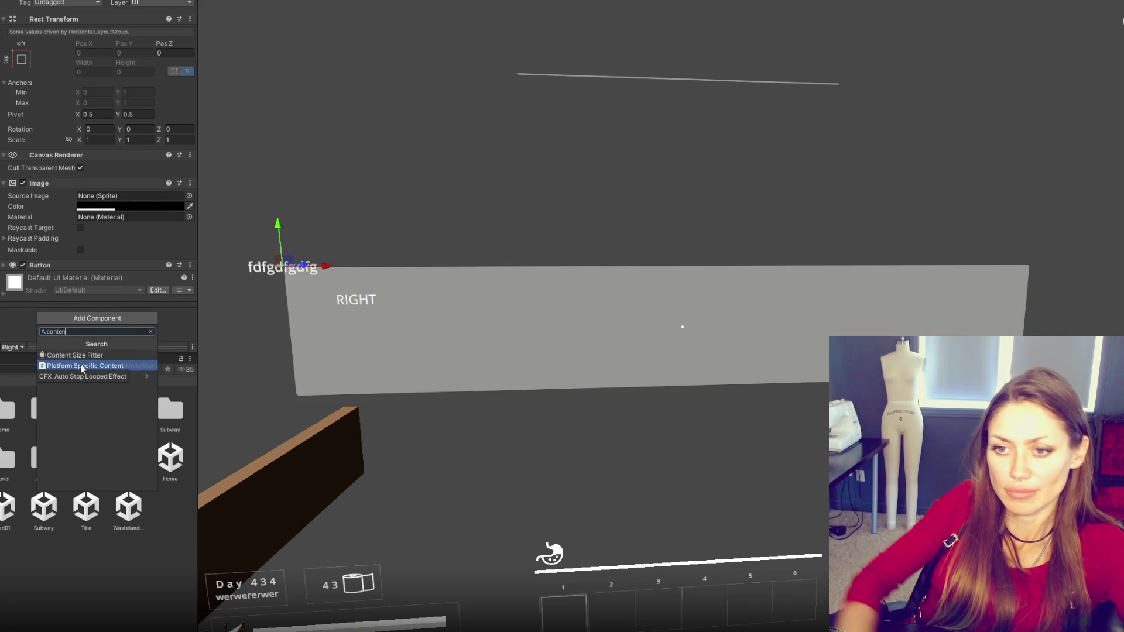
{"action": "left_click", "coordinate": [97, 357]}
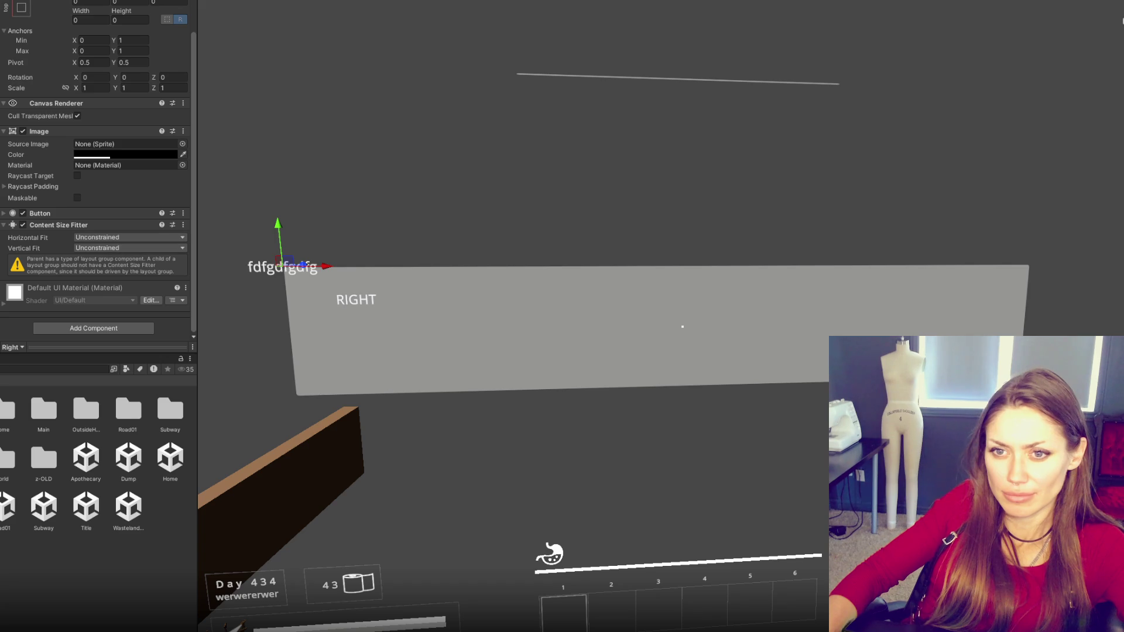
- Leave the Right button's Horizontal Fit Unconstrained after briefly trying Preferred Size
{"action": "left_click", "coordinate": [111, 240]}
{"action": "left_click", "coordinate": [111, 282]}
{"action": "left_click", "coordinate": [107, 242]}
{"action": "left_click", "coordinate": [107, 258]}
- Set the buttons' height to 200
{"action": "scroll", "coordinate": [85, 62], "scroll_direction": "up", "scroll_amount": 2}
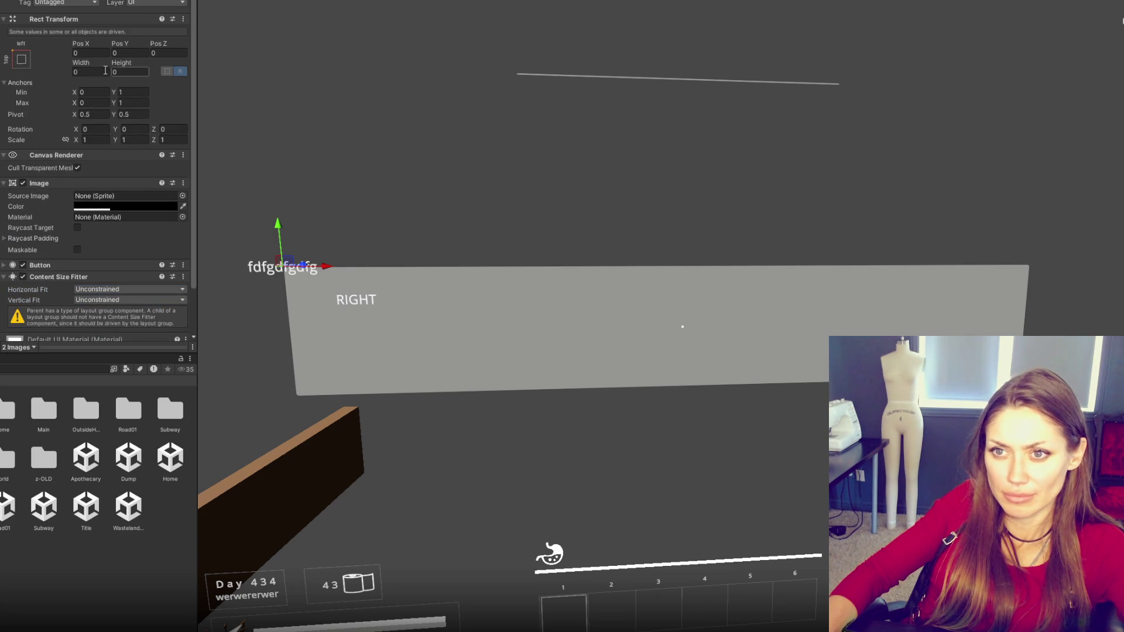
{"action": "left_click", "coordinate": [91, 70]}
{"action": "key", "text": "Tab"}
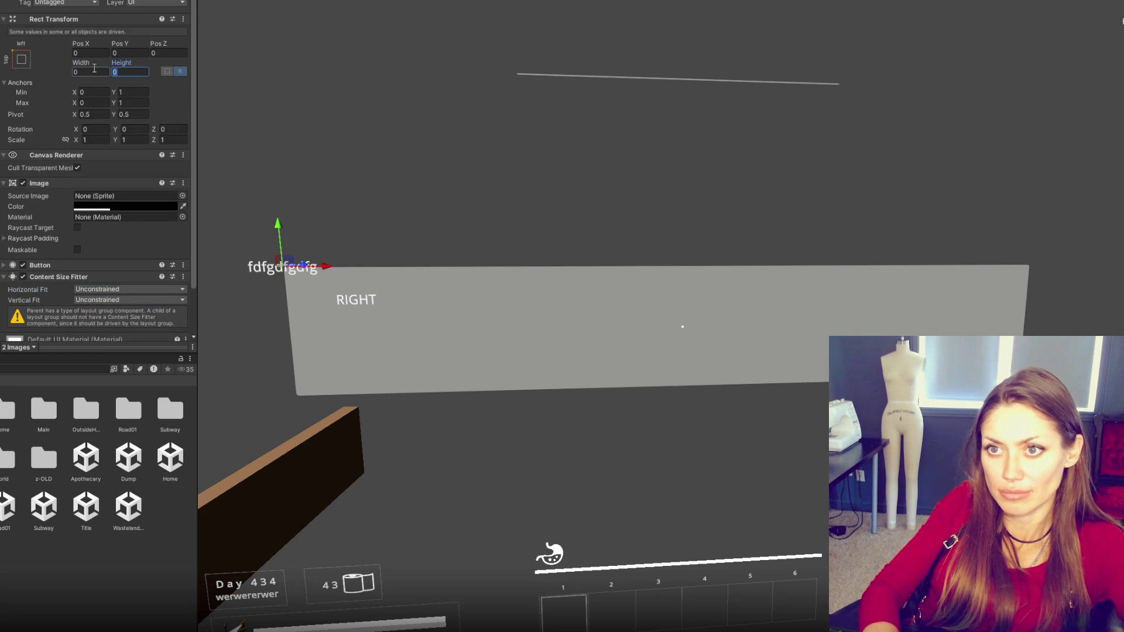
{"action": "type", "text": "200"}
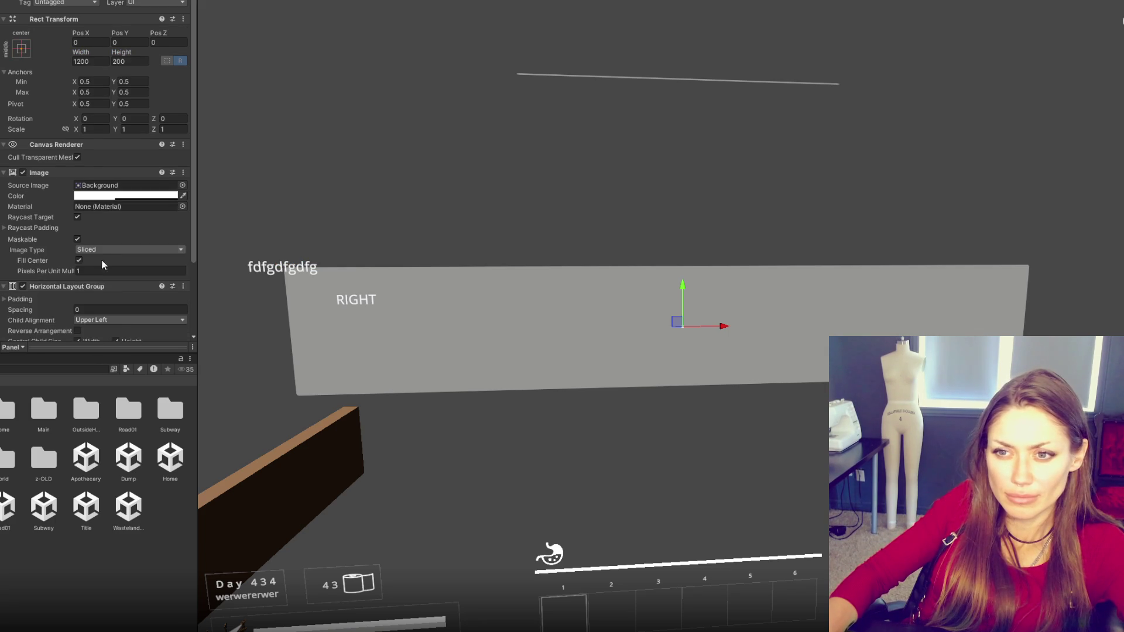
- Check the RIGHT and fdfgdfgdfg labels, ending on the Right button
{"action": "scroll", "coordinate": [104, 199], "scroll_direction": "down", "scroll_amount": 3}
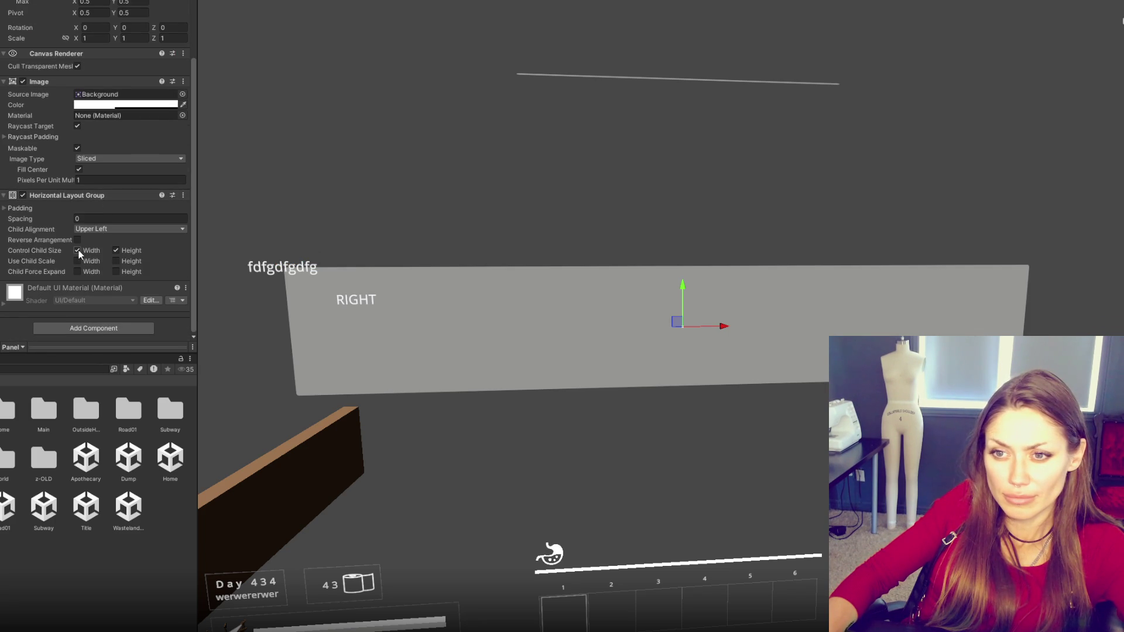
{"action": "key", "text": "Down"}
{"action": "key", "text": "Down"}
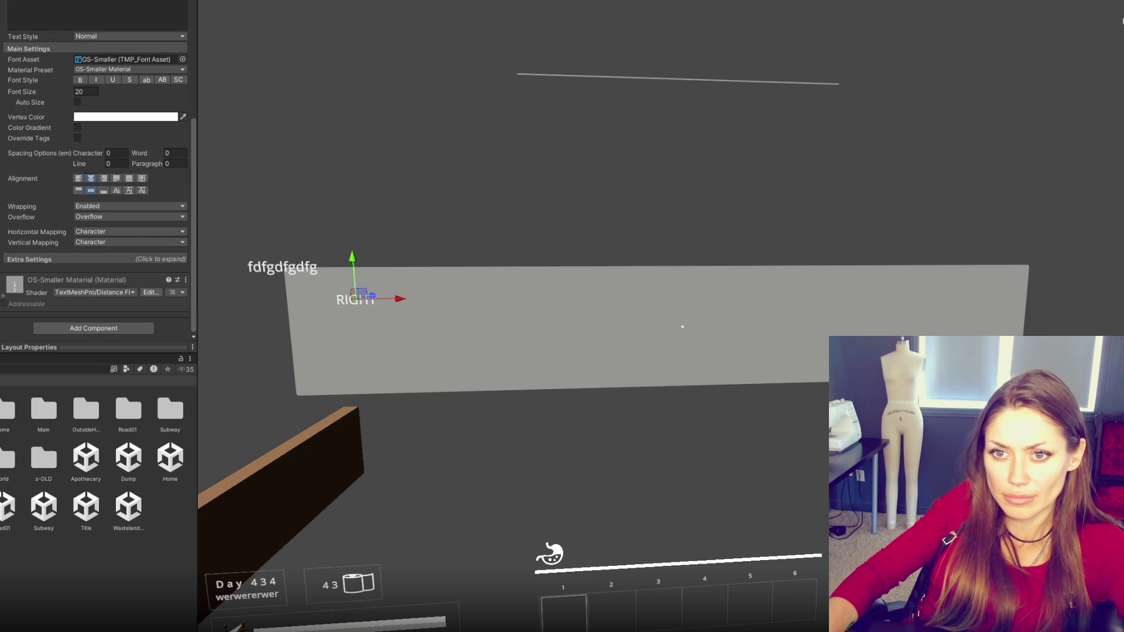
{"action": "key", "text": "Up"}
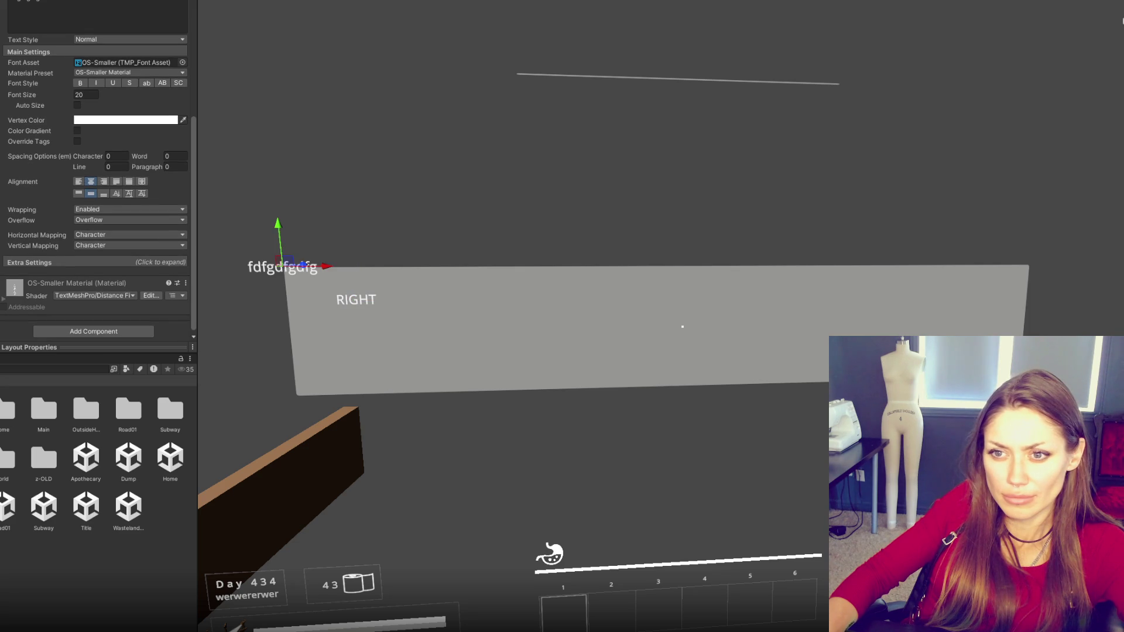
{"action": "key", "text": "Down"}
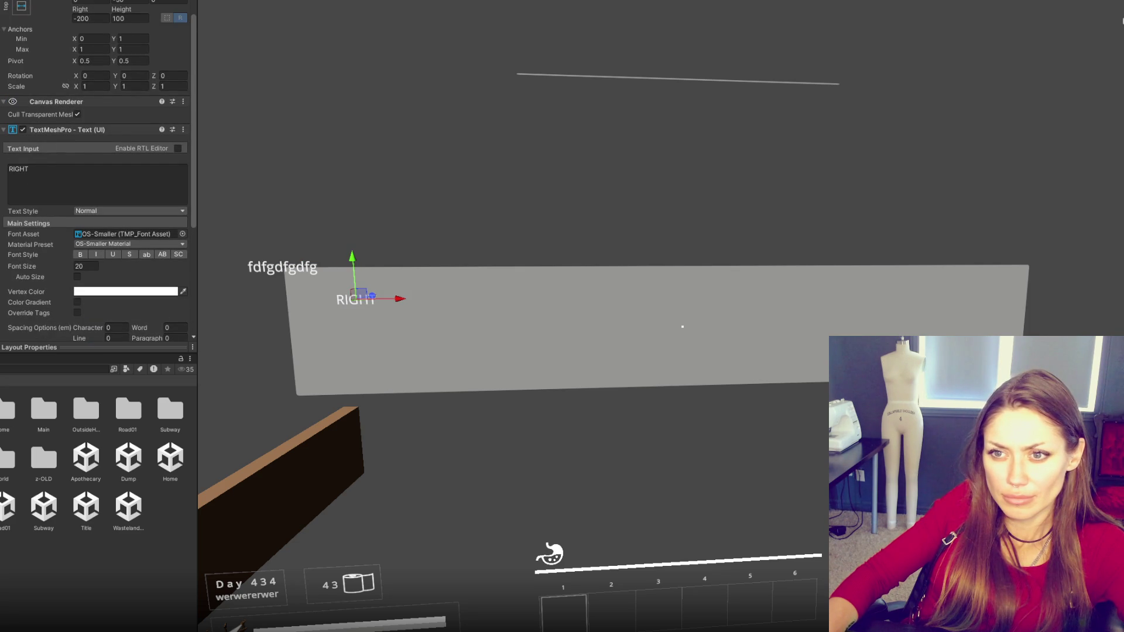
{"action": "key", "text": "Up"}
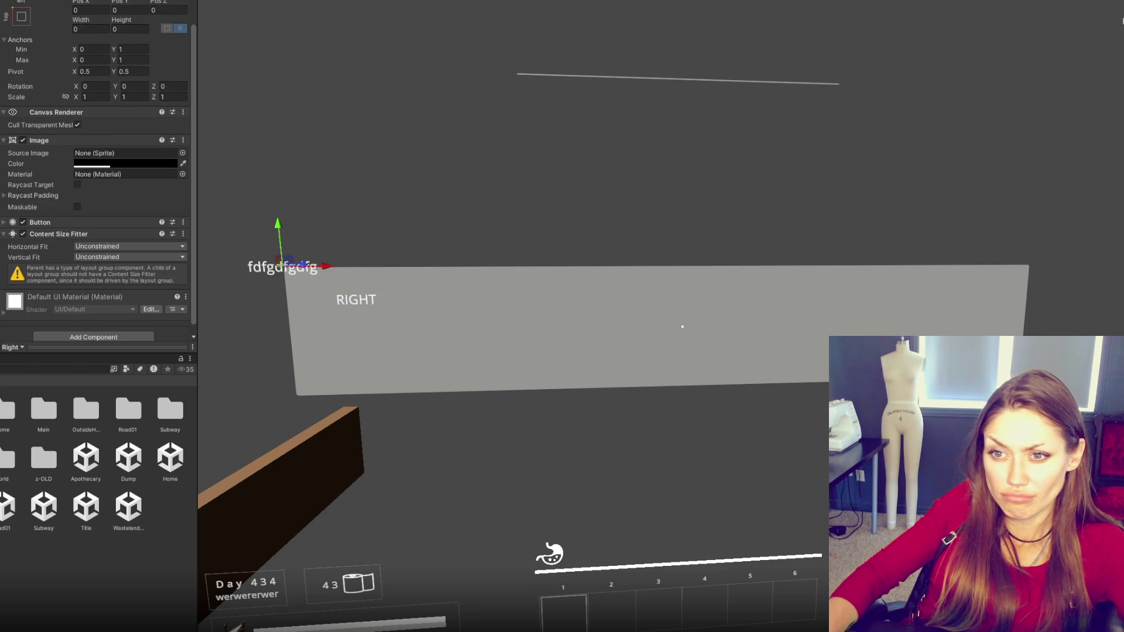
- Collapse both buttons' anchor rows and inspect the Panel's Horizontal Layout Group
{"action": "scroll", "coordinate": [44, 175], "scroll_direction": "up", "scroll_amount": 2}
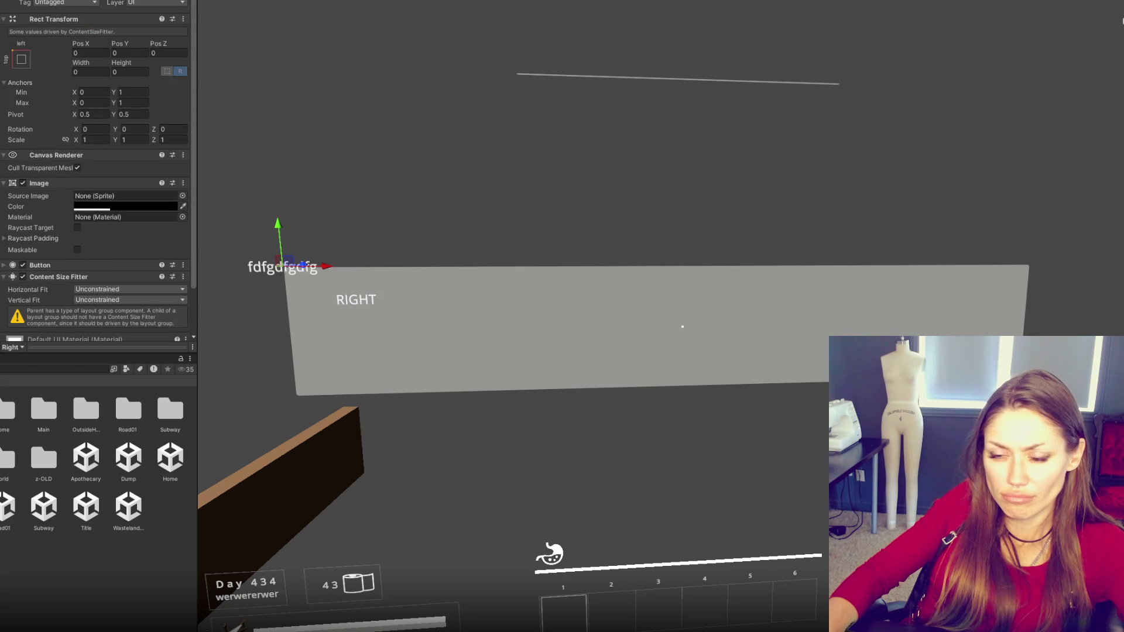
{"action": "key", "text": "shift+Down"}
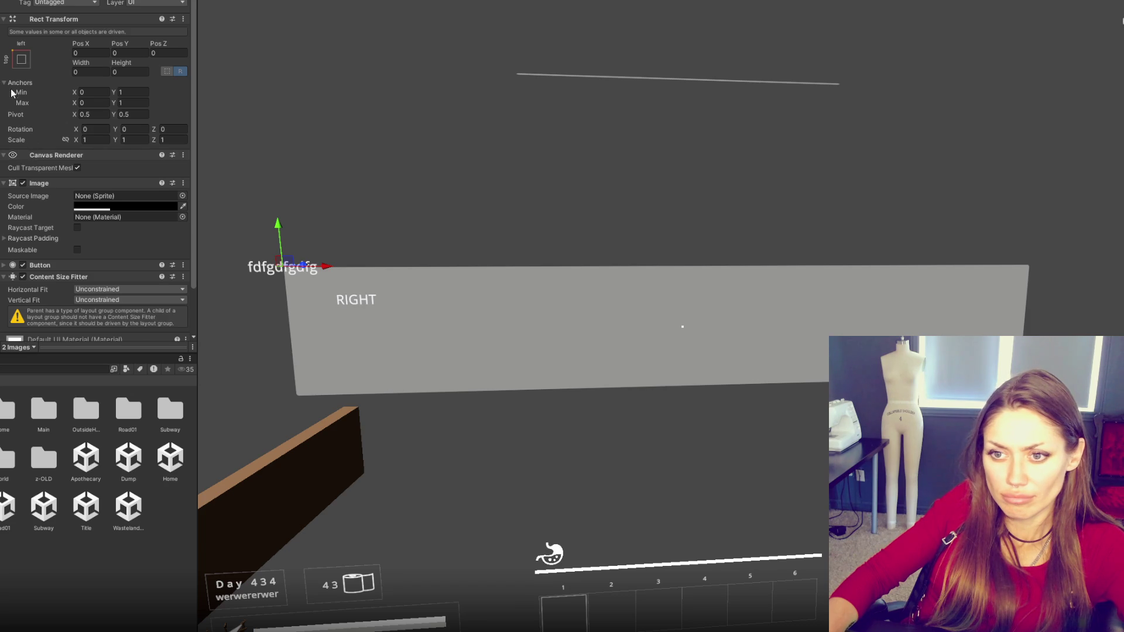
{"action": "left_click", "coordinate": [21, 59]}
{"action": "left_click", "coordinate": [37, 61]}
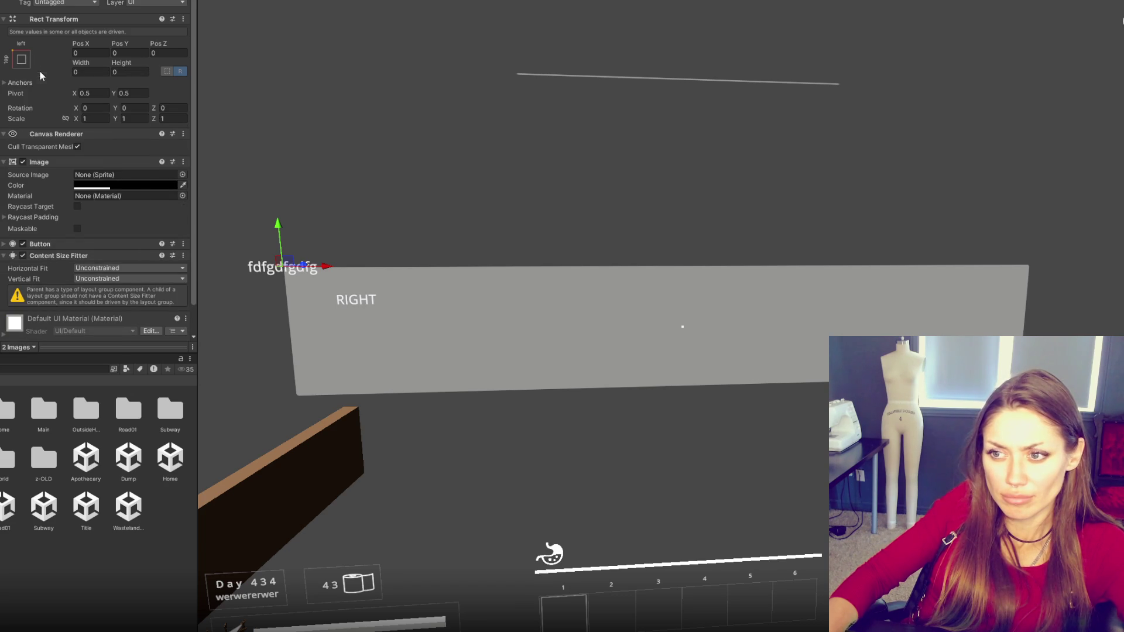
{"action": "key", "text": "Up"}
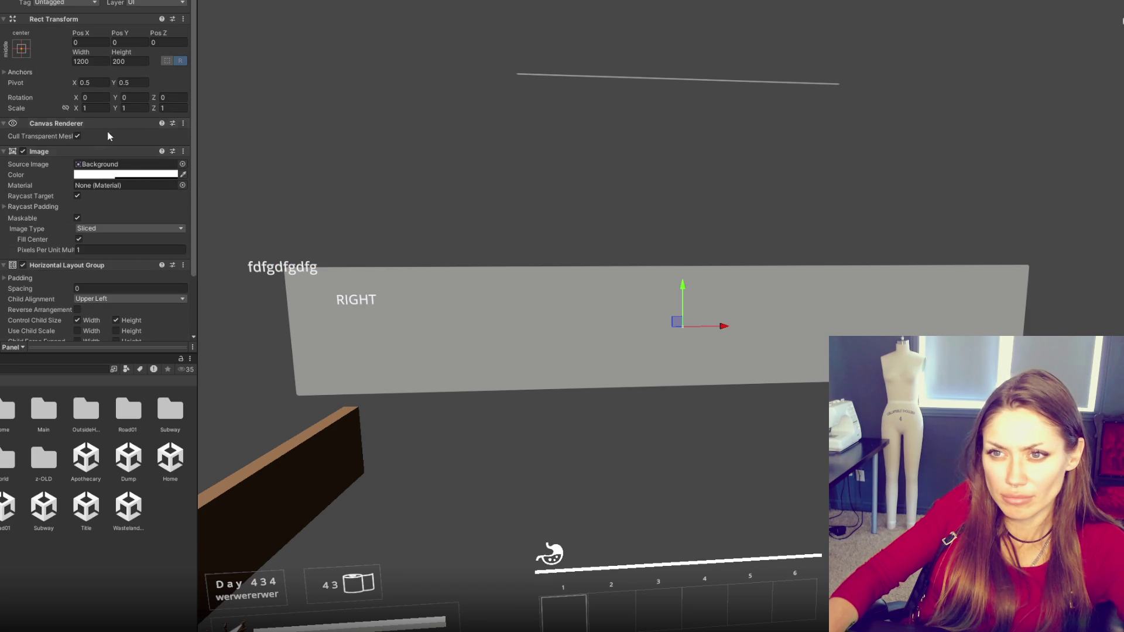
{"action": "scroll", "coordinate": [58, 267], "scroll_direction": "down", "scroll_amount": 2}
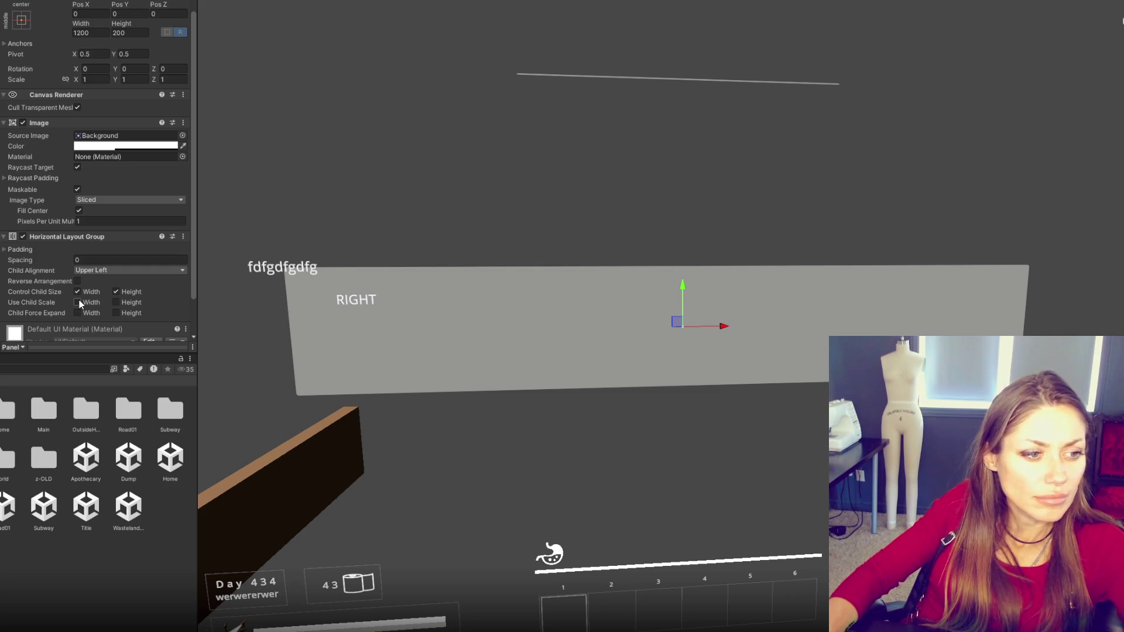
{"action": "left_click", "coordinate": [167, 382]}
- Set Horizontal and Vertical Fit to Preferred Size on the Left and Right buttons
{"action": "left_click", "coordinate": [108, 240]}
{"action": "left_click", "coordinate": [108, 276]}
{"action": "left_click", "coordinate": [106, 251]}
{"action": "left_click", "coordinate": [107, 286]}
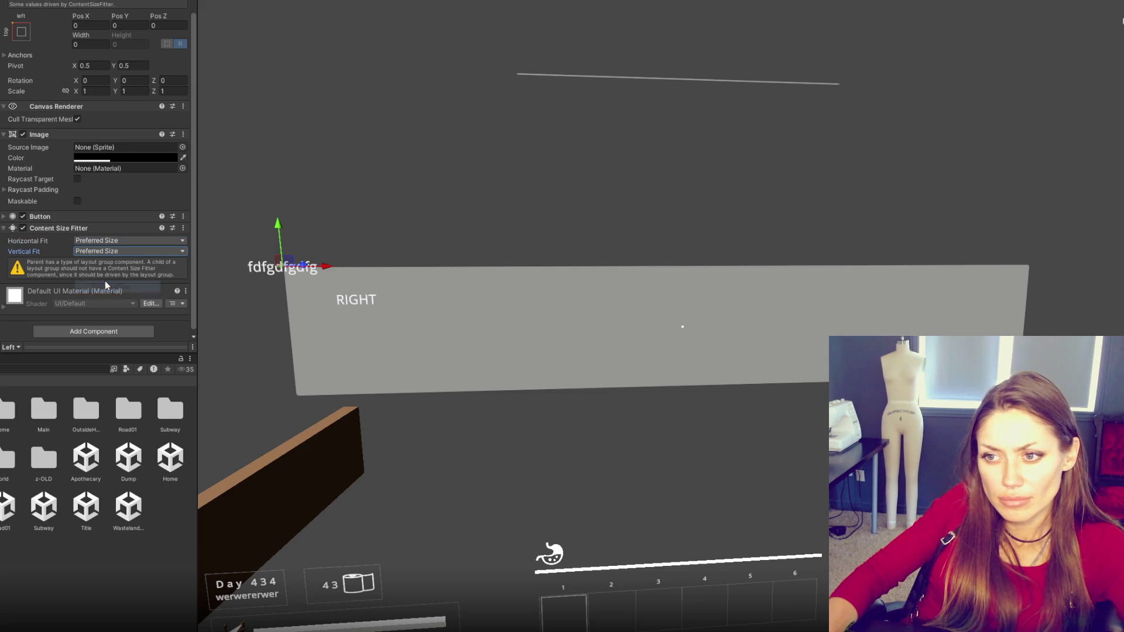
{"action": "left_click", "coordinate": [168, 381]}
{"action": "left_click", "coordinate": [102, 241]}
{"action": "left_click", "coordinate": [106, 275]}
{"action": "left_click", "coordinate": [103, 251]}
{"action": "left_click", "coordinate": [105, 285]}
- Remove the Right button's Content Size Fitter and search for a layout component
{"action": "right_click", "coordinate": [81, 228]}
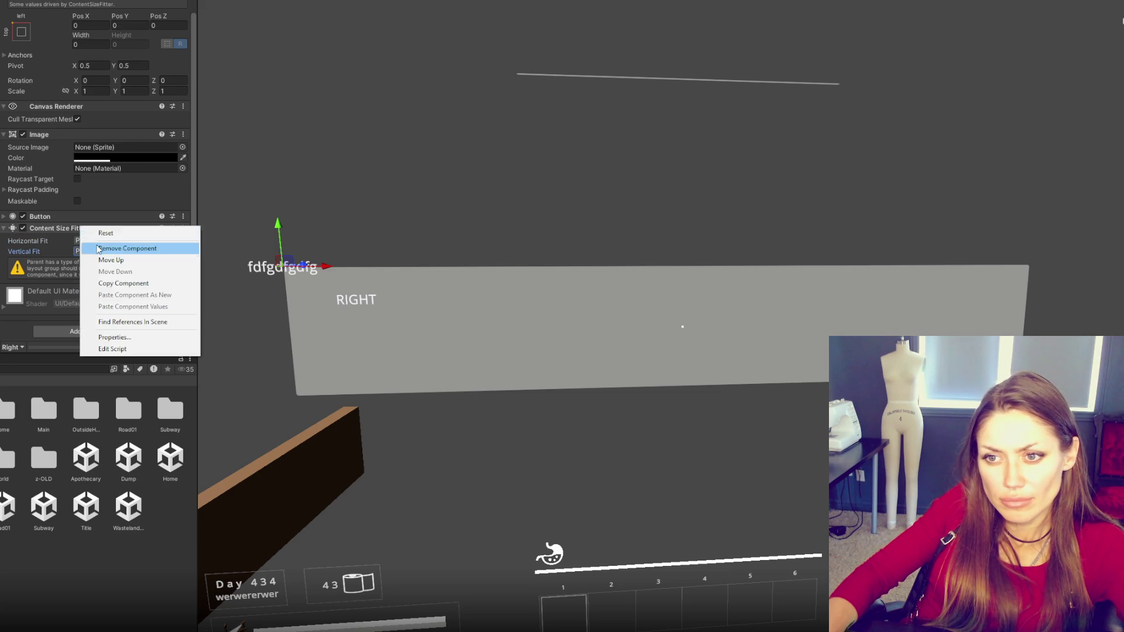
{"action": "left_click", "coordinate": [97, 248]}
{"action": "left_click", "coordinate": [93, 297]}
{"action": "type", "text": "layu"}
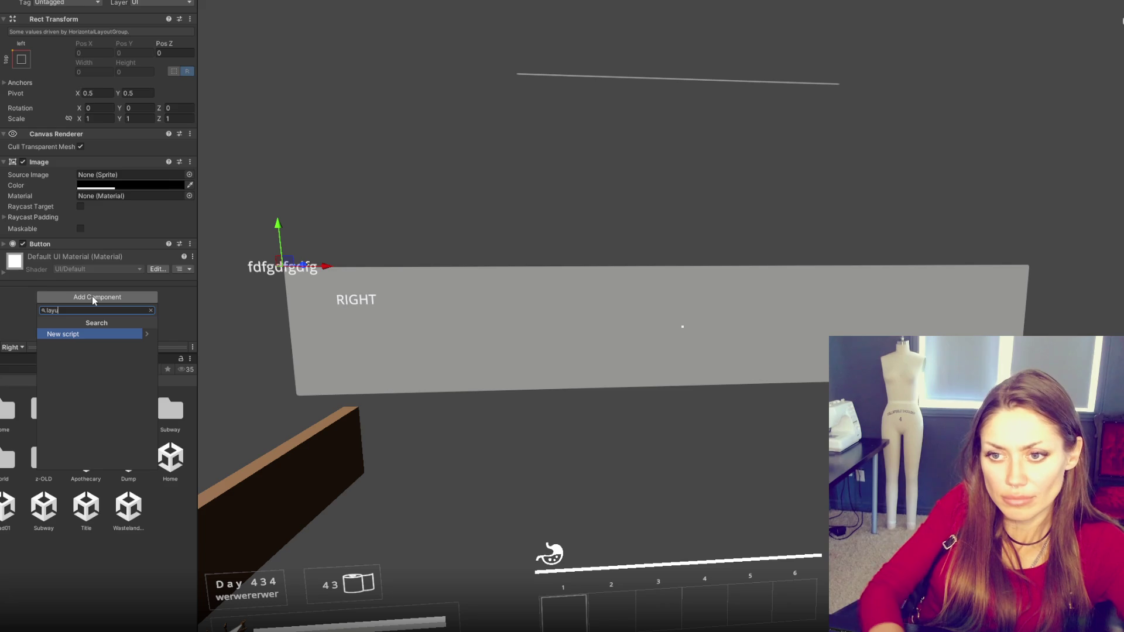
{"action": "left_click", "coordinate": [41, 195]}
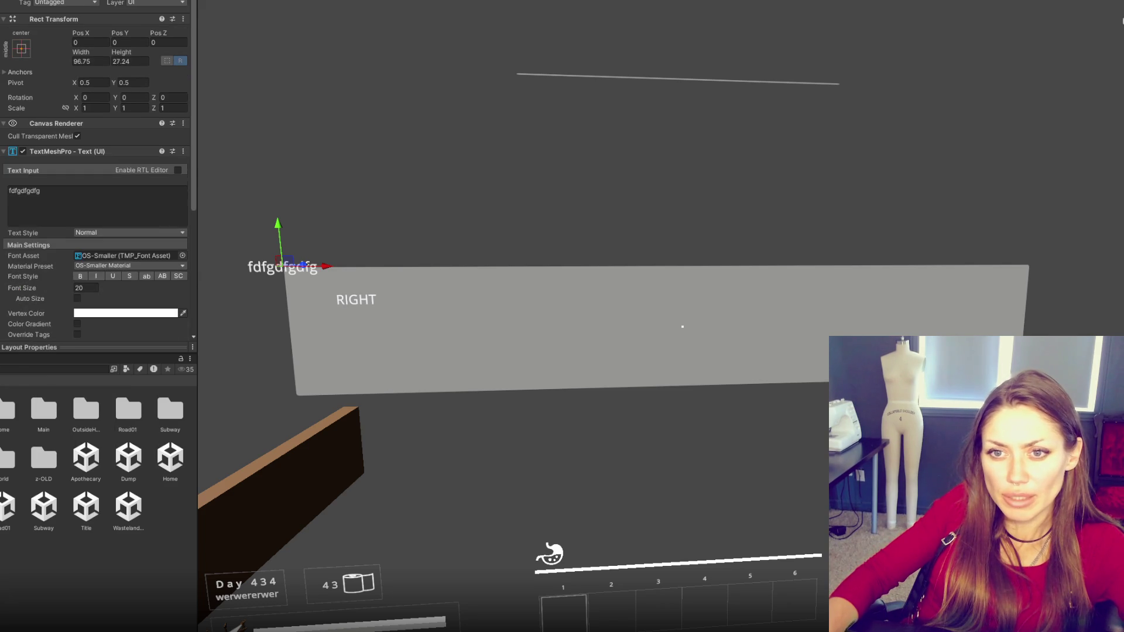
- Replace the Left button's Content Size Fitter with a Layout Element
{"action": "right_click", "coordinate": [88, 263]}
{"action": "left_click", "coordinate": [108, 282]}
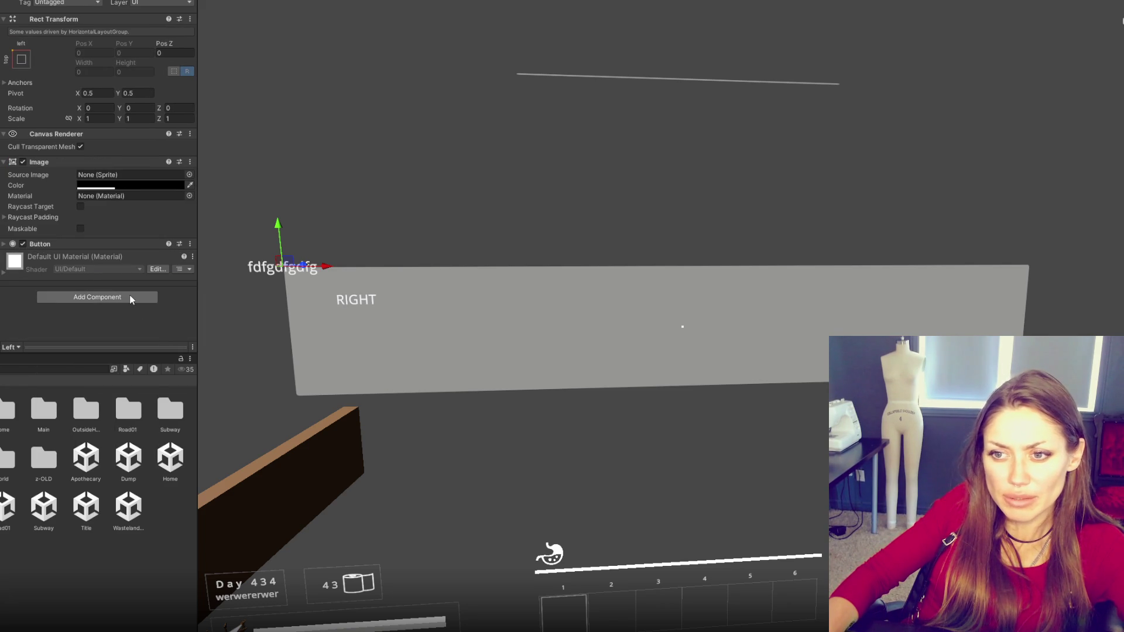
{"action": "left_click", "coordinate": [131, 300]}
{"action": "type", "text": "layou"}
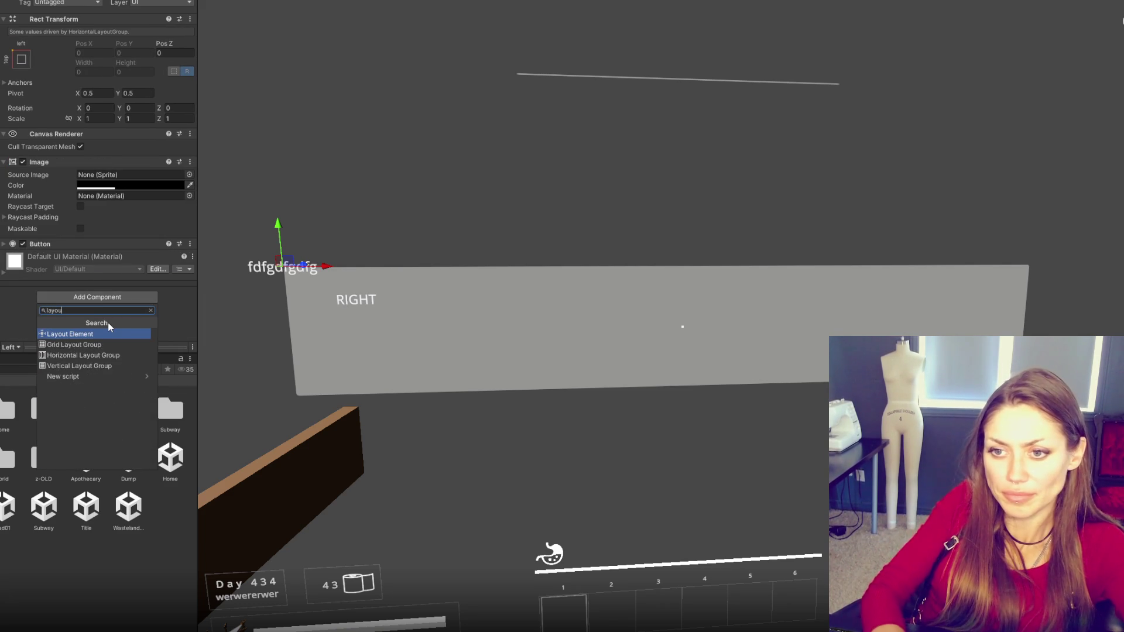
{"action": "key", "text": "Return"}
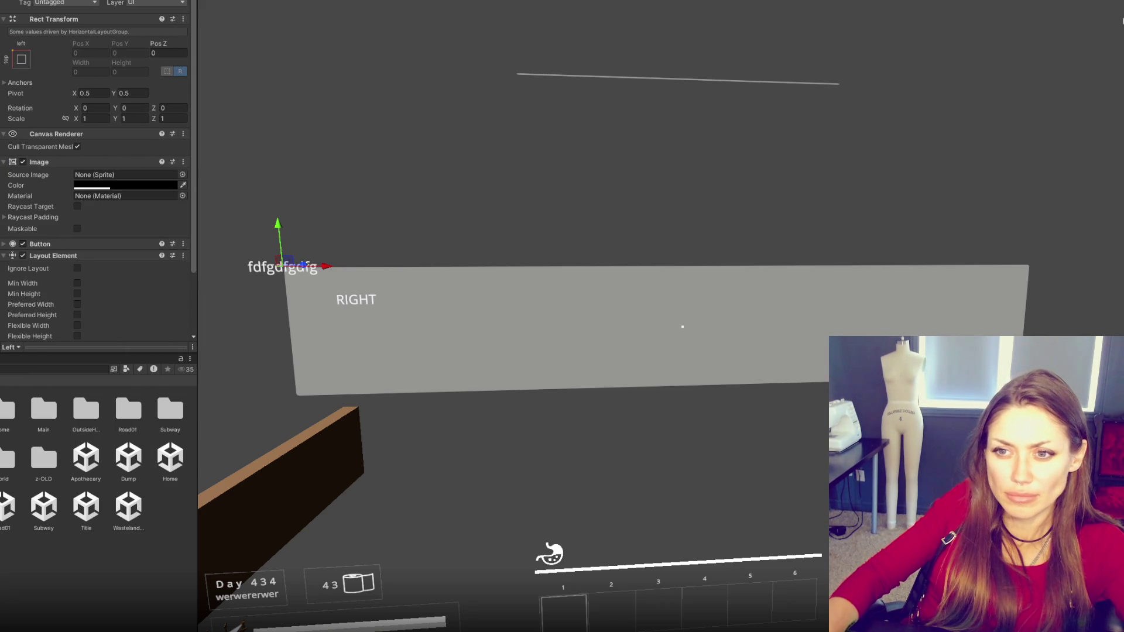
- Revert the recent component changes and select the parent Panel
{"action": "key", "text": "shift+Down"}
{"action": "key", "text": "shift+Up"}
{"action": "key", "text": "shift+Down"}
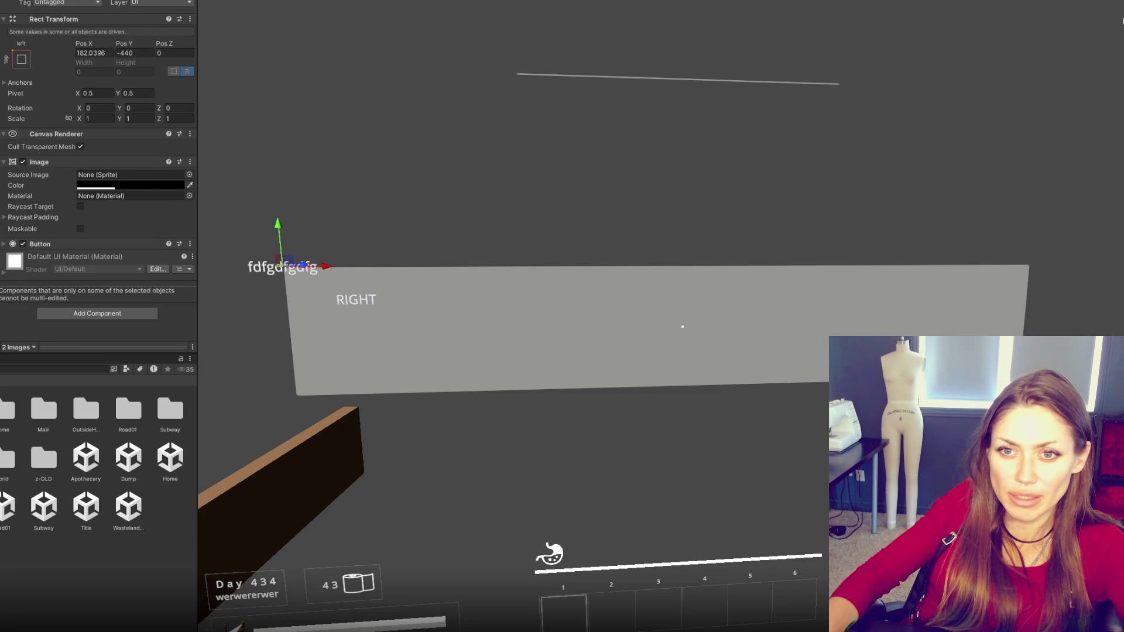
{"action": "left_click", "coordinate": [683, 326]}
{"action": "key", "text": "ctrl+z"}
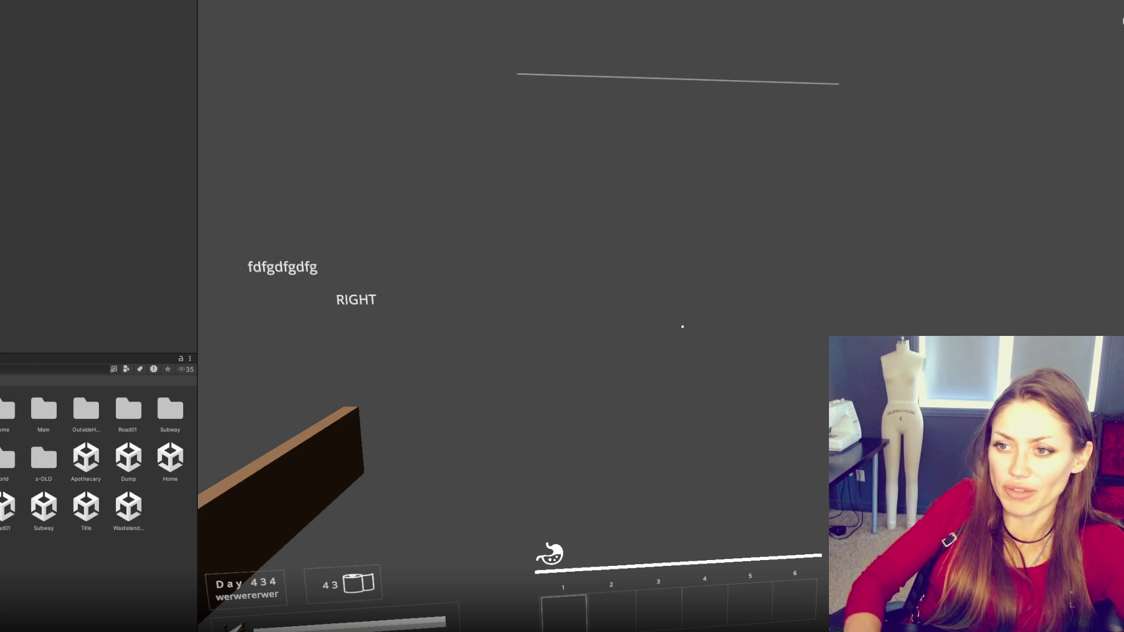
- Anchor both buttons to the middle-centre preset
{"action": "key", "text": "ctrl+z"}
{"action": "key", "text": "ctrl+z"}
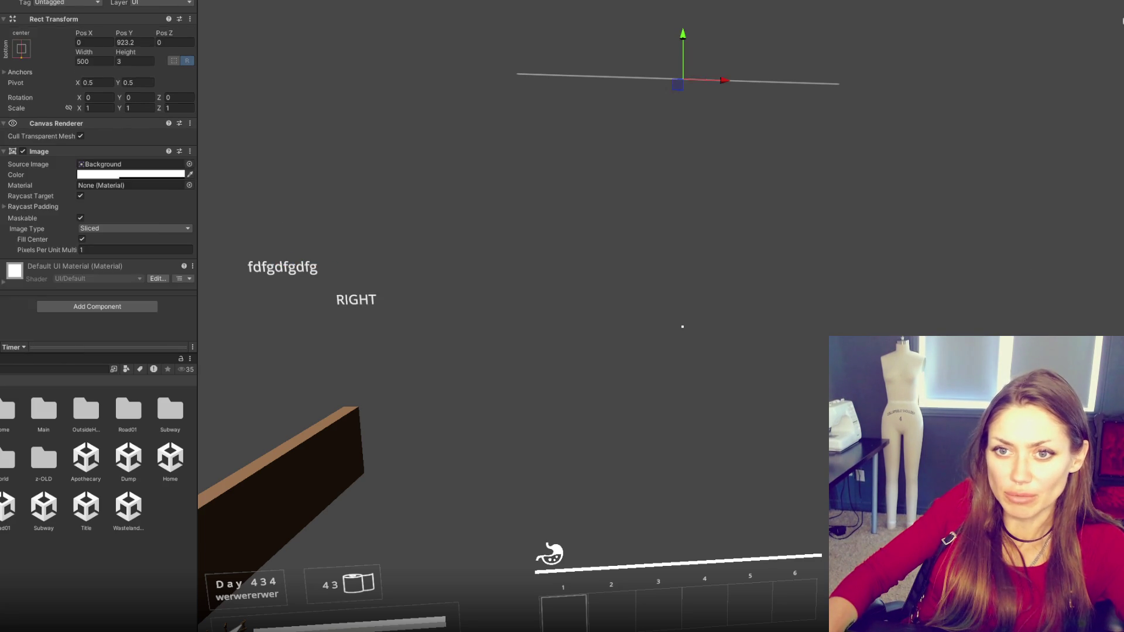
{"action": "left_click", "coordinate": [21, 58]}
{"action": "left_click", "coordinate": [81, 165], "text": "alt+shift"}
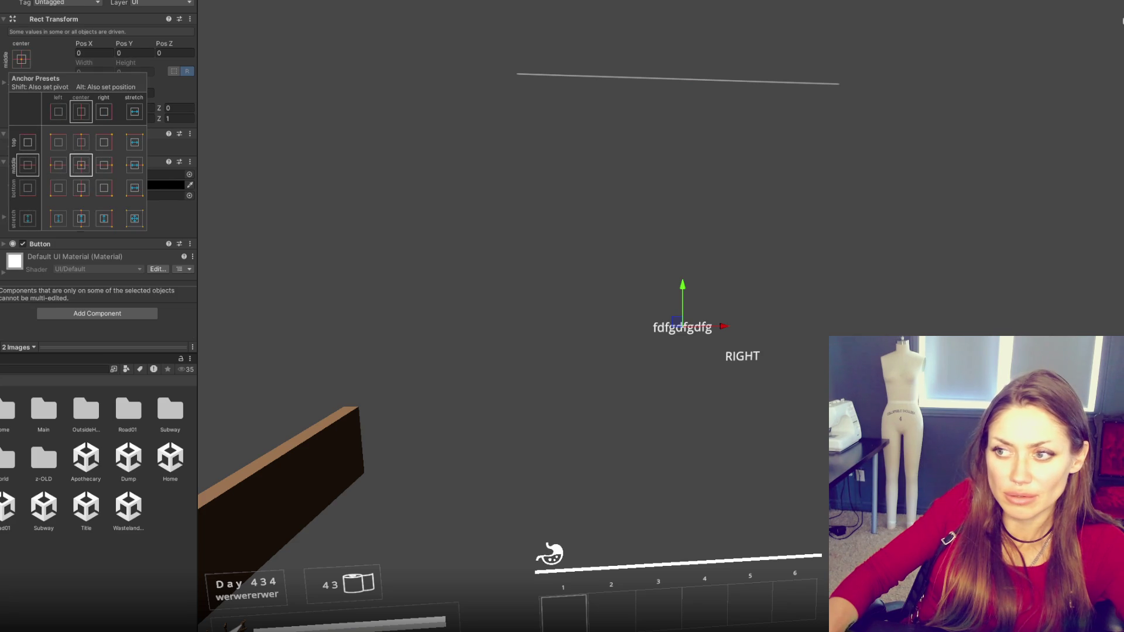
- Remove the Content Size Fitter components from the Right and Left buttons
{"action": "key", "text": "Escape"}
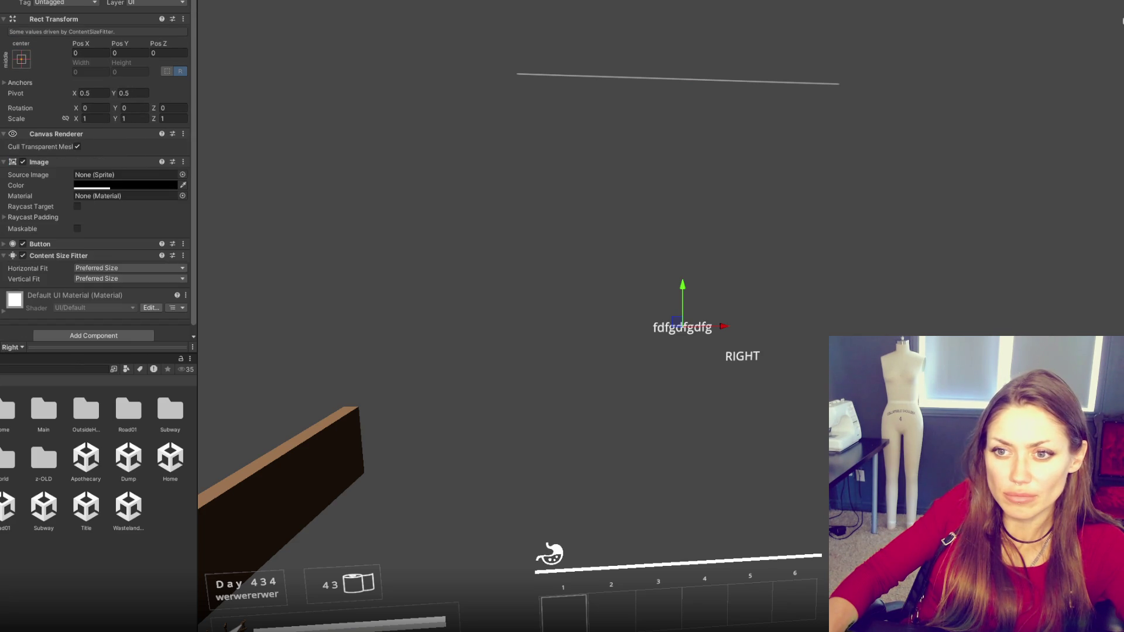
{"action": "right_click", "coordinate": [101, 273]}
{"action": "key", "text": "Escape"}
{"action": "left_click", "coordinate": [61, 237]}
{"action": "right_click", "coordinate": [61, 238]}
{"action": "right_click", "coordinate": [85, 272]}
{"action": "left_click", "coordinate": [131, 273]}
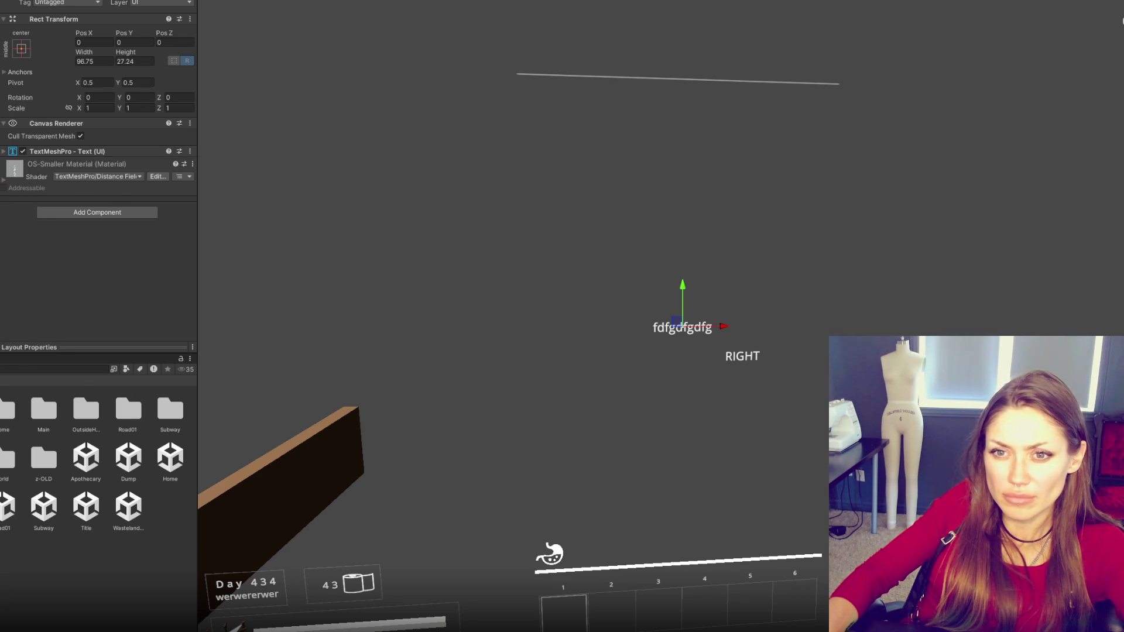
- Set the buttons' size to width 250 and height 100
{"action": "left_click", "coordinate": [83, 59]}
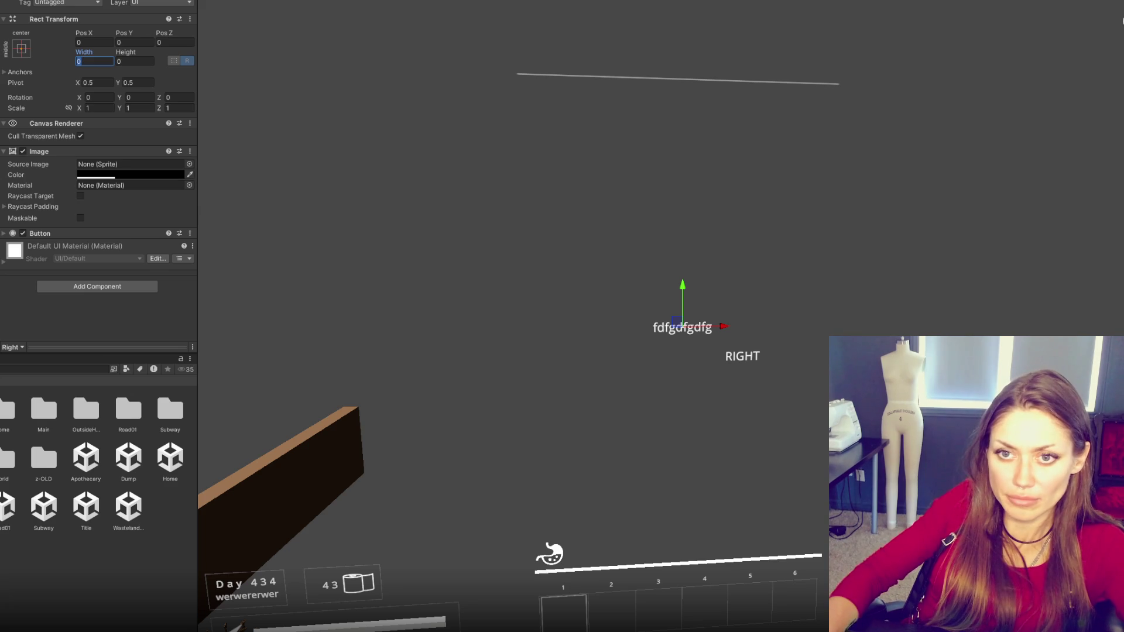
{"action": "left_click", "coordinate": [108, 63]}
{"action": "type", "text": "300"}
{"action": "key", "text": "Tab"}
{"action": "type", "text": "200"}
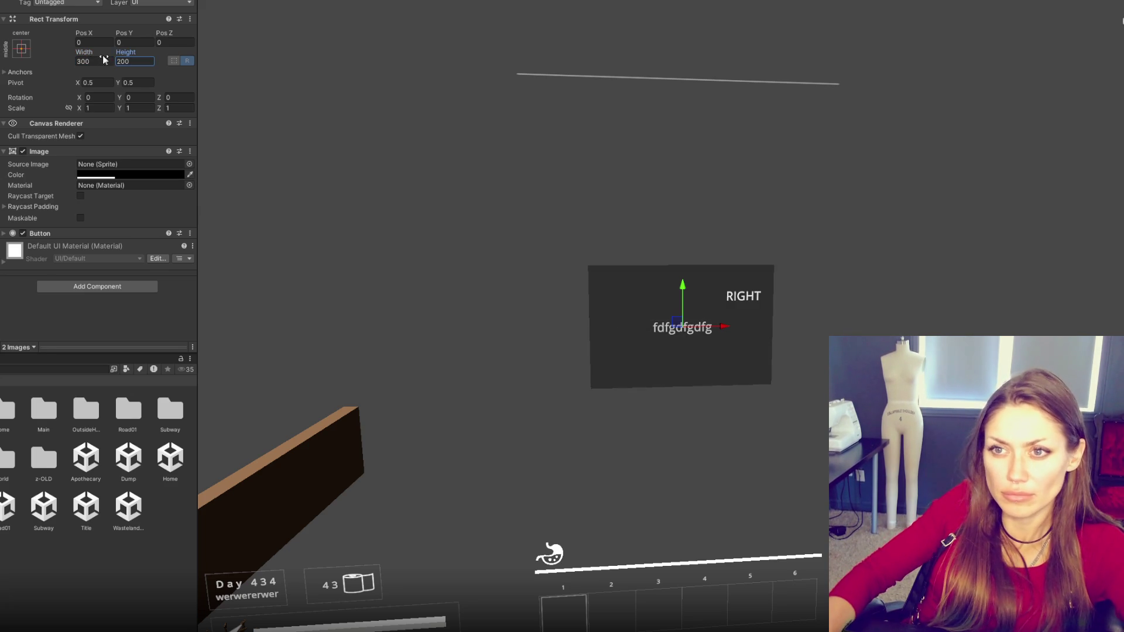
{"action": "double_click", "coordinate": [133, 59]}
{"action": "type", "text": "100"}
{"action": "key", "text": "shift+Tab"}
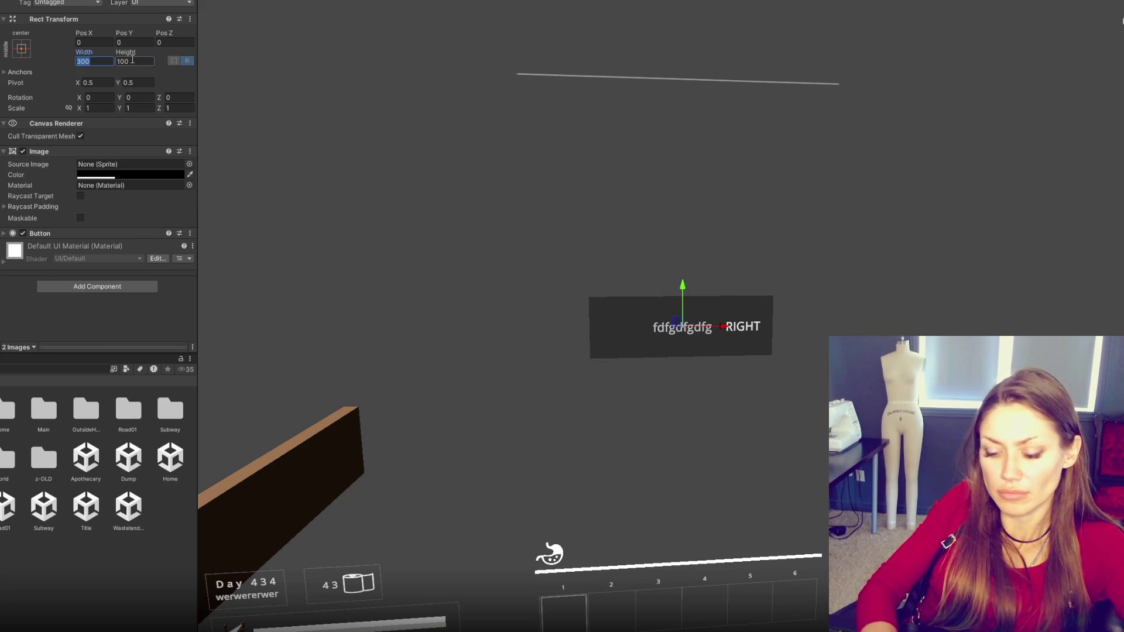
{"action": "type", "text": "200"}
{"action": "key", "text": "BackSpace"}
{"action": "key", "text": "BackSpace"}
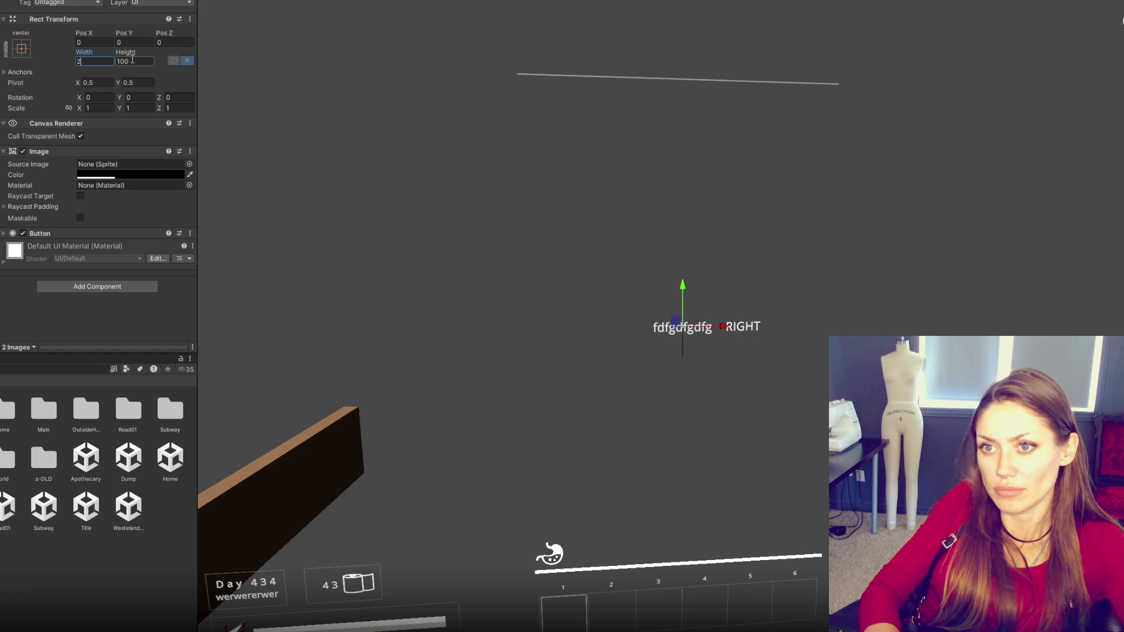
{"action": "type", "text": "50"}
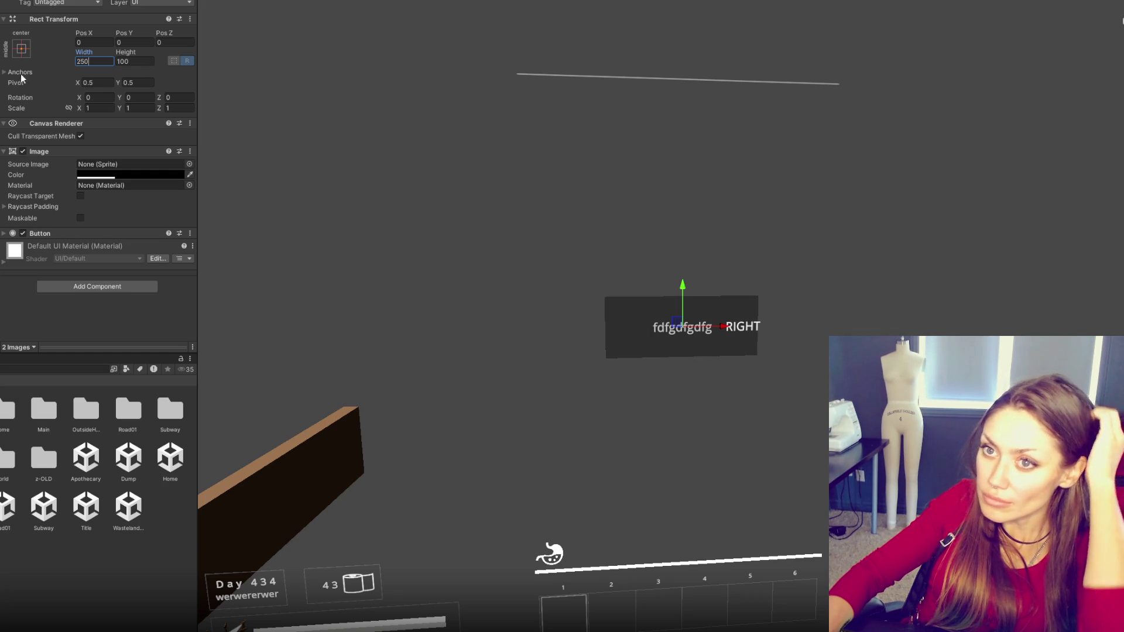
{"action": "key", "text": "Return"}
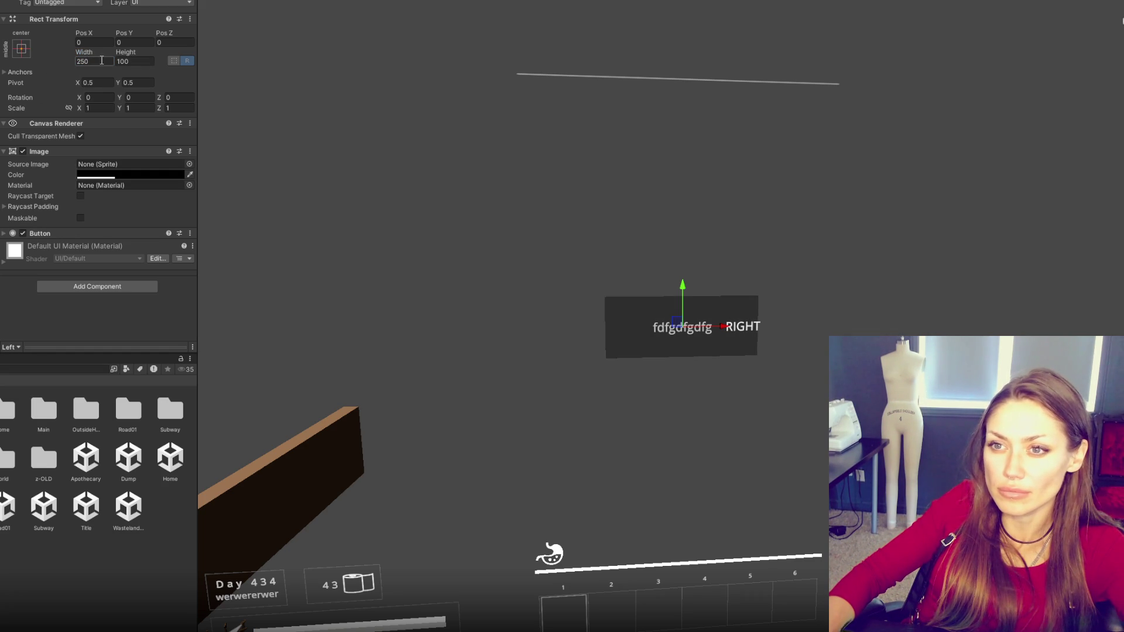
- Position the Left button at X -500 and the Right button at X 500
{"action": "left_click_drag", "start_coordinate": [707, 326], "coordinate": [502, 327]}
{"action": "left_click", "coordinate": [94, 42]}
{"action": "type", "text": "-500"}
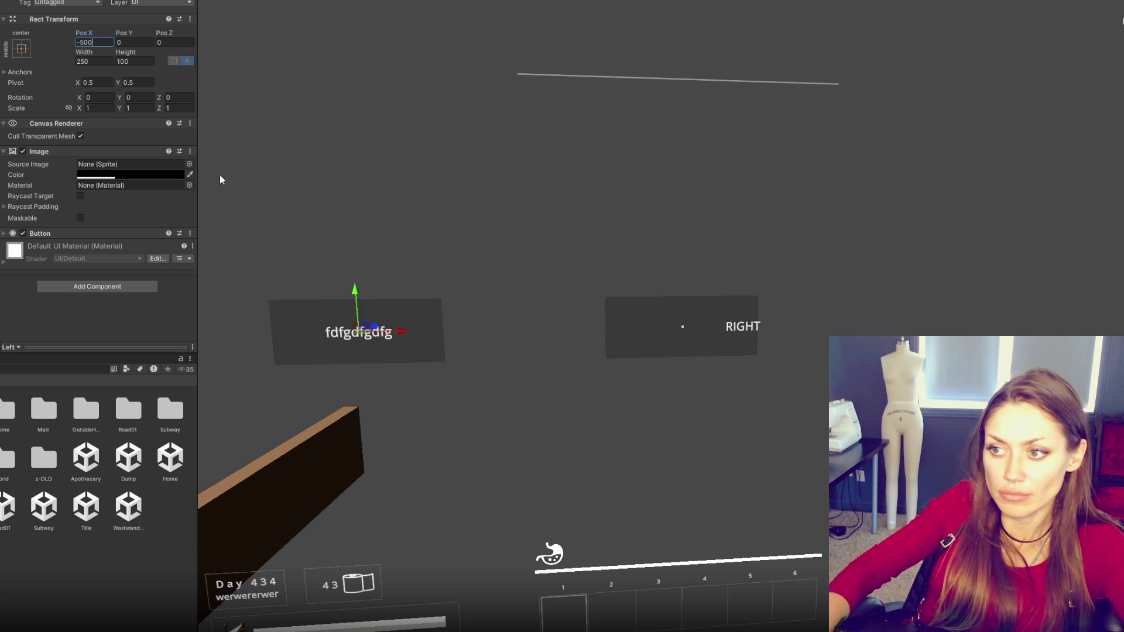
{"action": "left_click", "coordinate": [91, 43]}
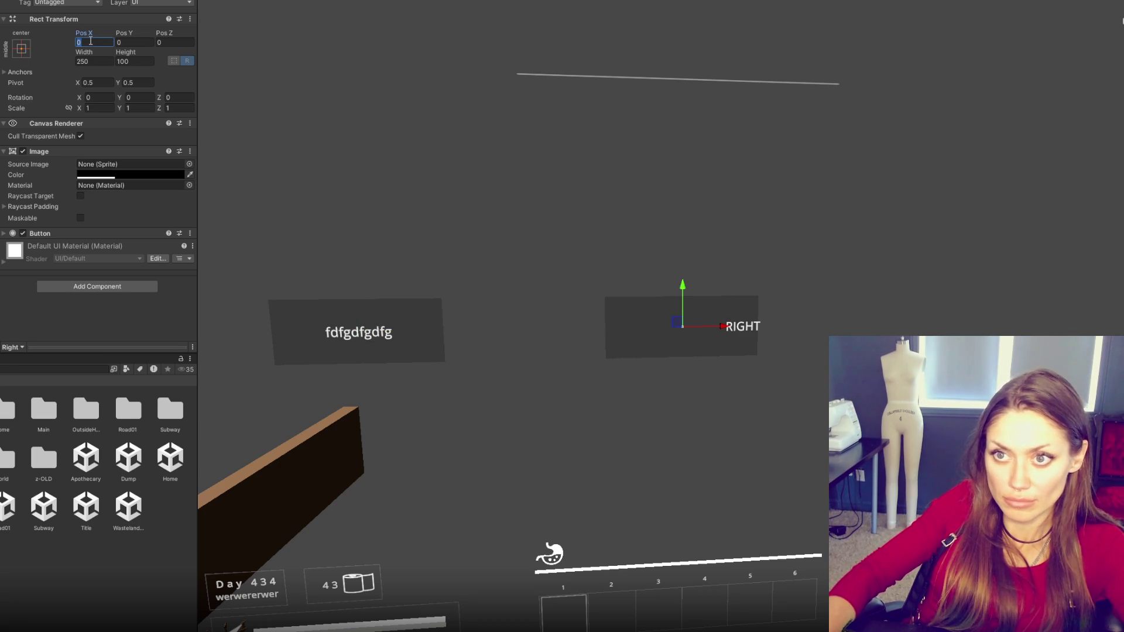
{"action": "type", "text": "500"}
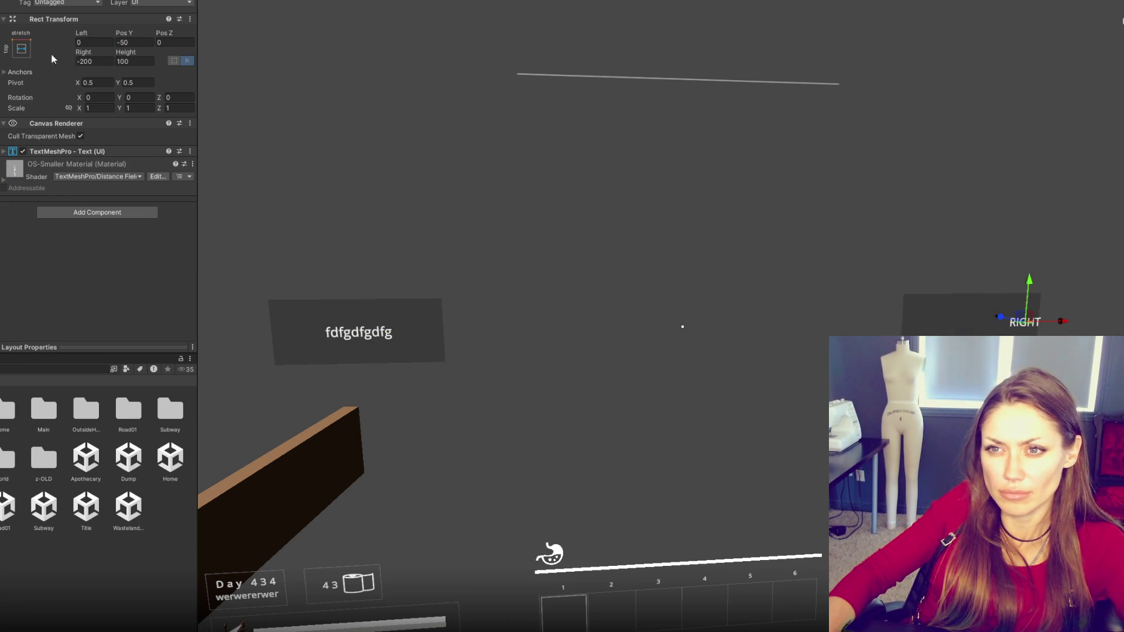
- Anchor the RIGHT and fdfgdfgdfg labels stretch-stretch to fill their buttons
{"action": "left_click", "coordinate": [21, 48]}
{"action": "left_click", "coordinate": [135, 208], "text": "alt"}
{"action": "left_click", "coordinate": [21, 48]}
{"action": "left_click", "coordinate": [135, 208], "text": "alt"}
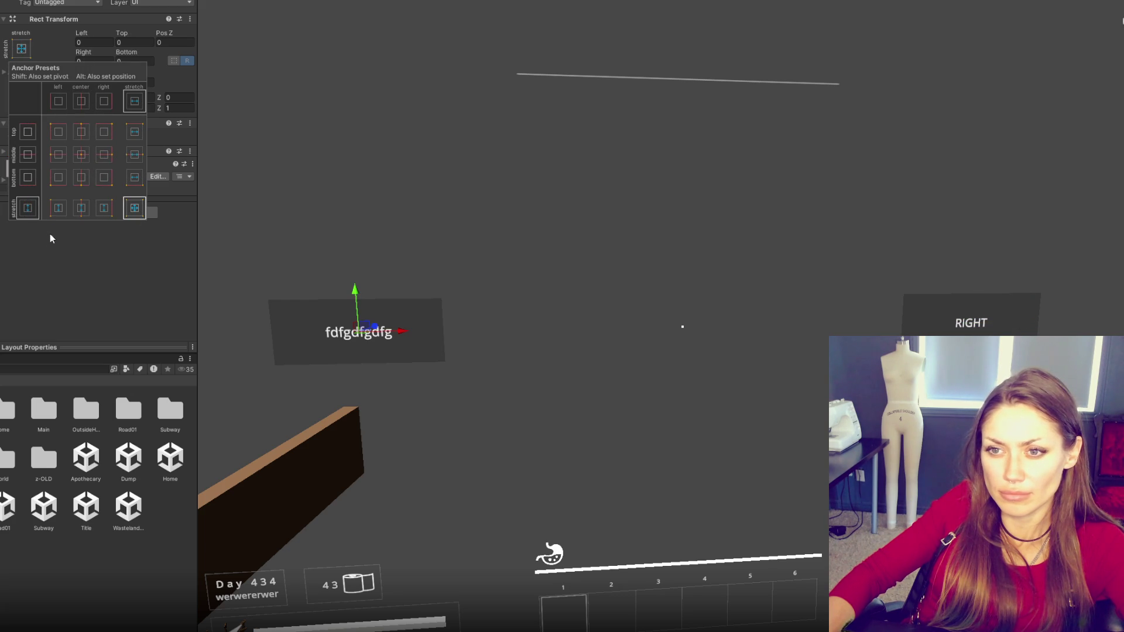
{"action": "left_click", "coordinate": [683, 326]}
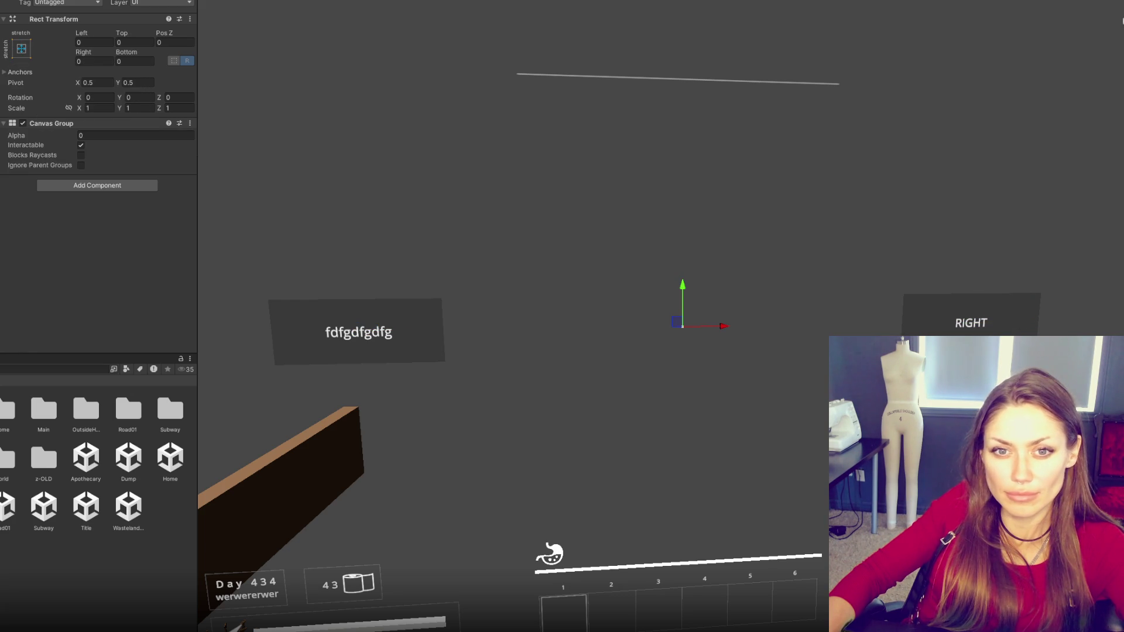
{"action": "left_click", "coordinate": [970, 320]}
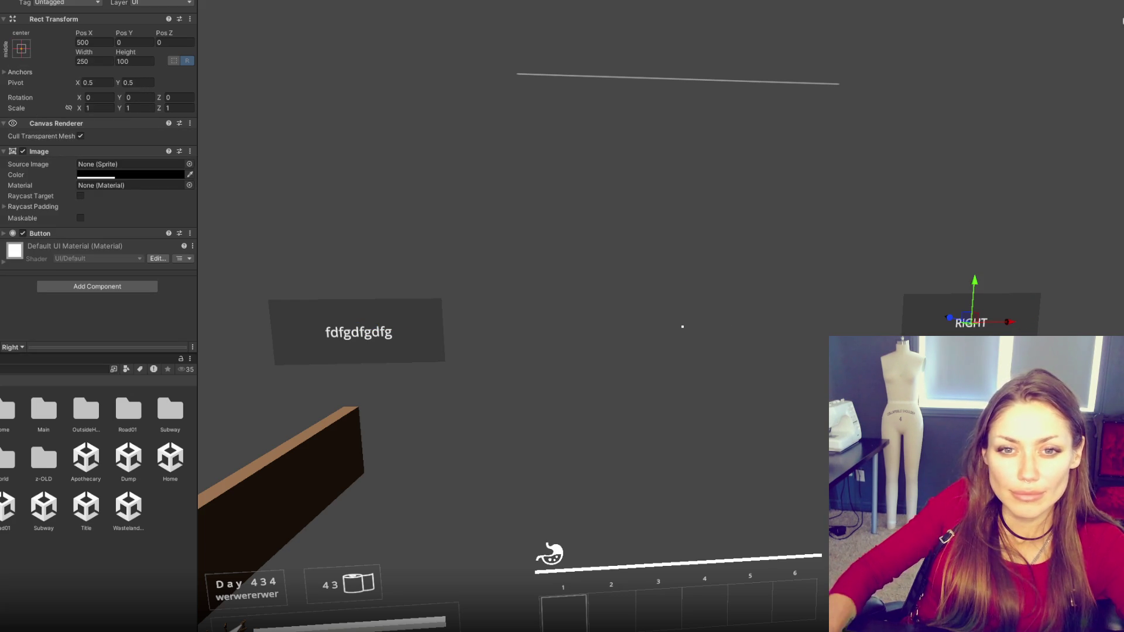
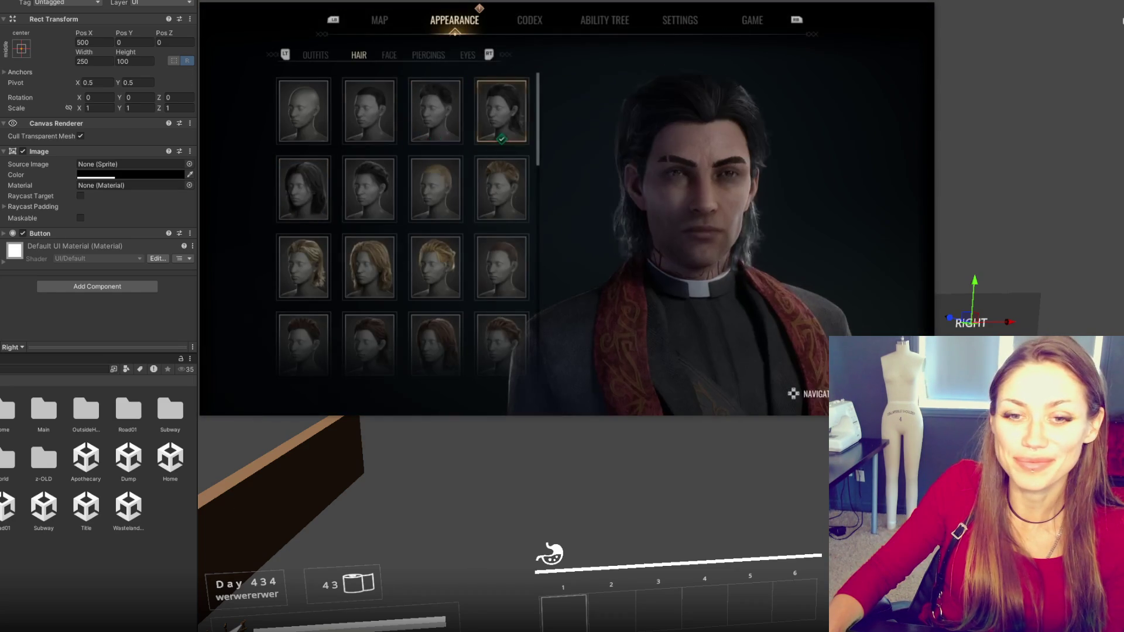
- Close the floating video player covering the Unity scene view
{"action": "mouse_move", "coordinate": [658, 352]}
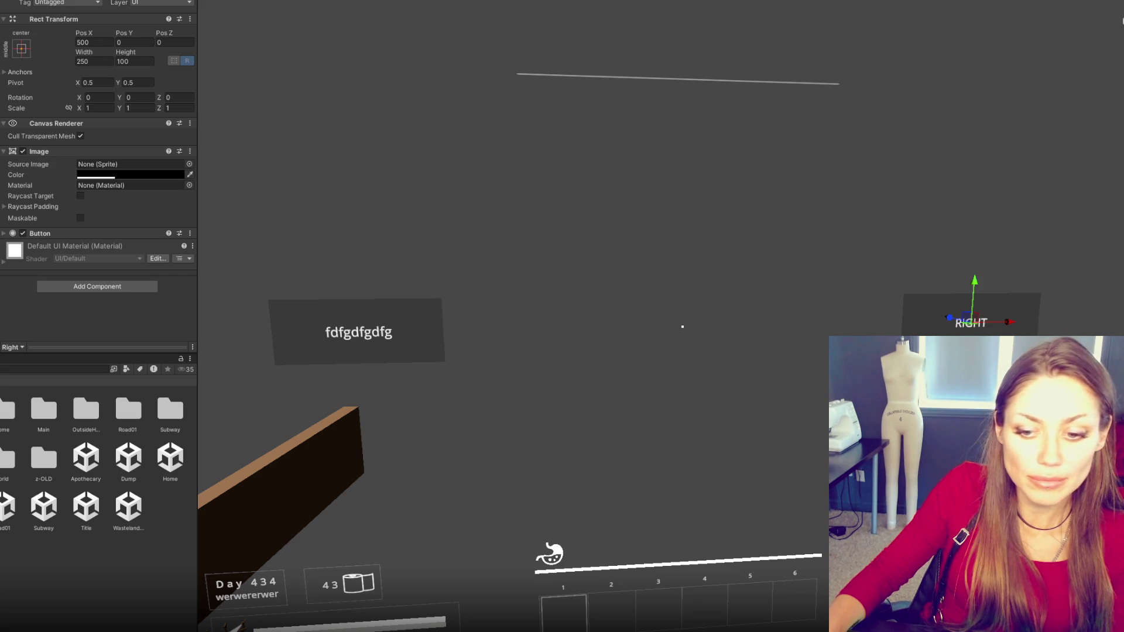
- Run a Start-menu search for 'so', then dismiss the search results
{"action": "key", "text": "super"}
{"action": "type", "text": "so"}
{"action": "key", "text": "Return"}
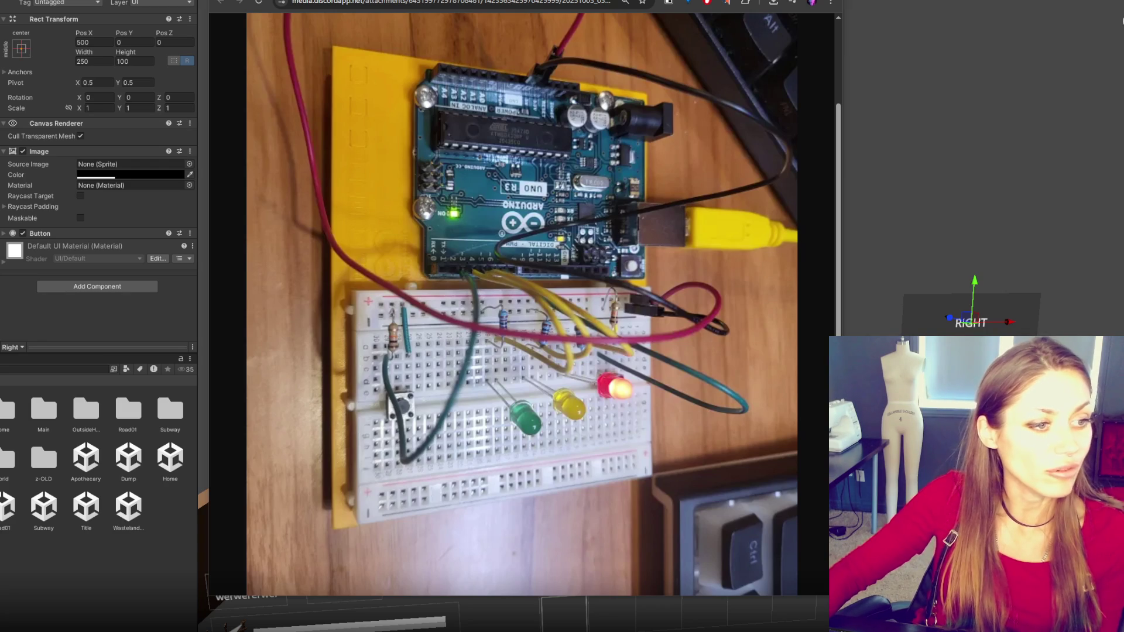
- Advance to the ramen bowl photo, widen Chrome, and watch the Poop Simulator video through
{"action": "left_click", "coordinate": [469, 20]}
{"action": "key", "text": "ctrl+v"}
{"action": "key", "text": "Return"}
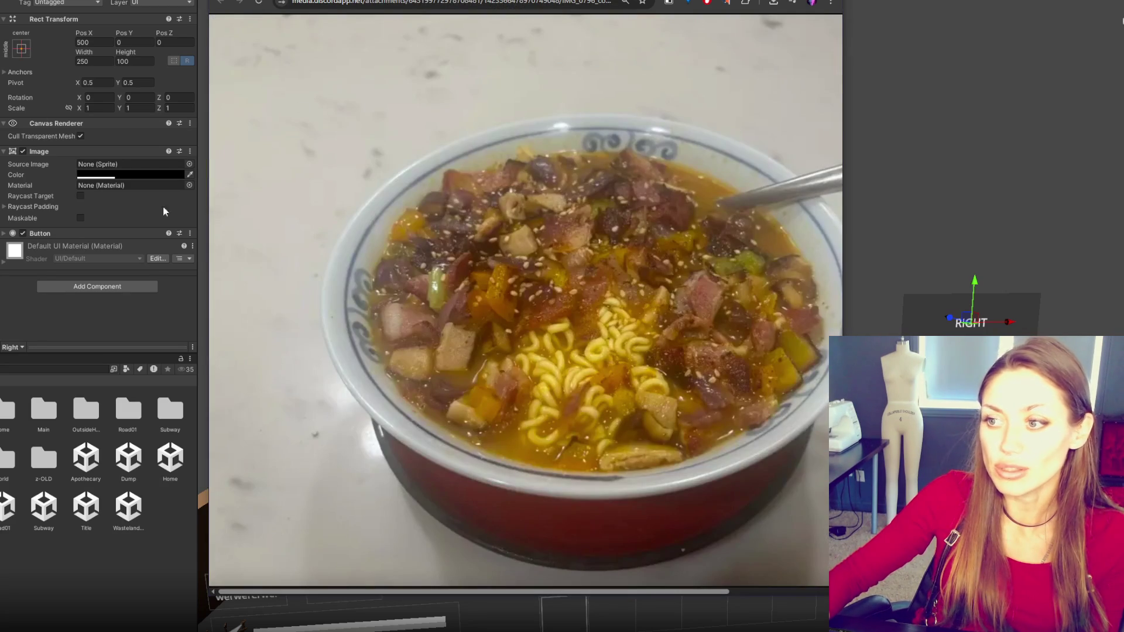
{"action": "left_click_drag", "start_coordinate": [835, 259], "coordinate": [1019, 258]}
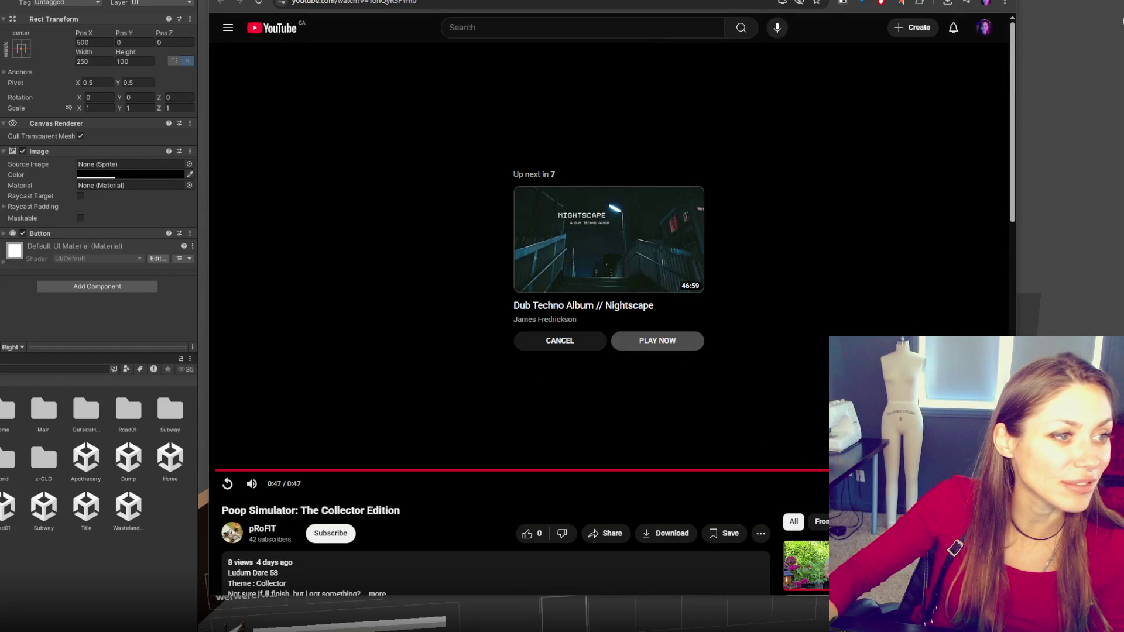
{"action": "key", "text": "ctrl+Tab"}
- Launch the Collect It game from its itch.io page with Run game
{"action": "left_click", "coordinate": [567, 153]}
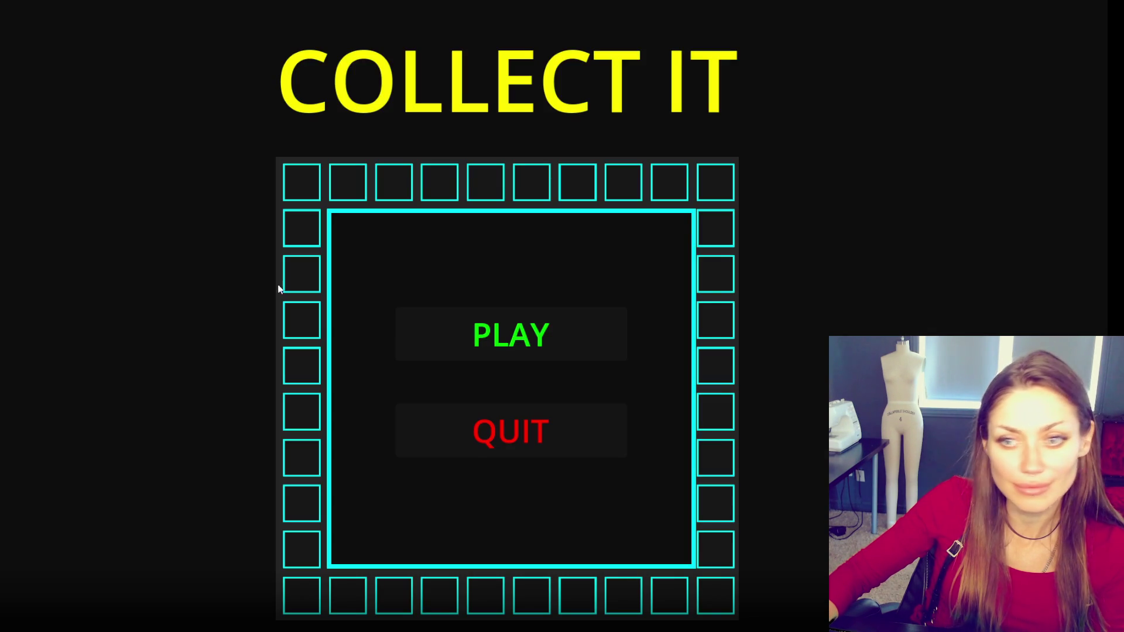
- Start a Collect It round and reveal five tiles along the top row
{"action": "left_click", "coordinate": [531, 328]}
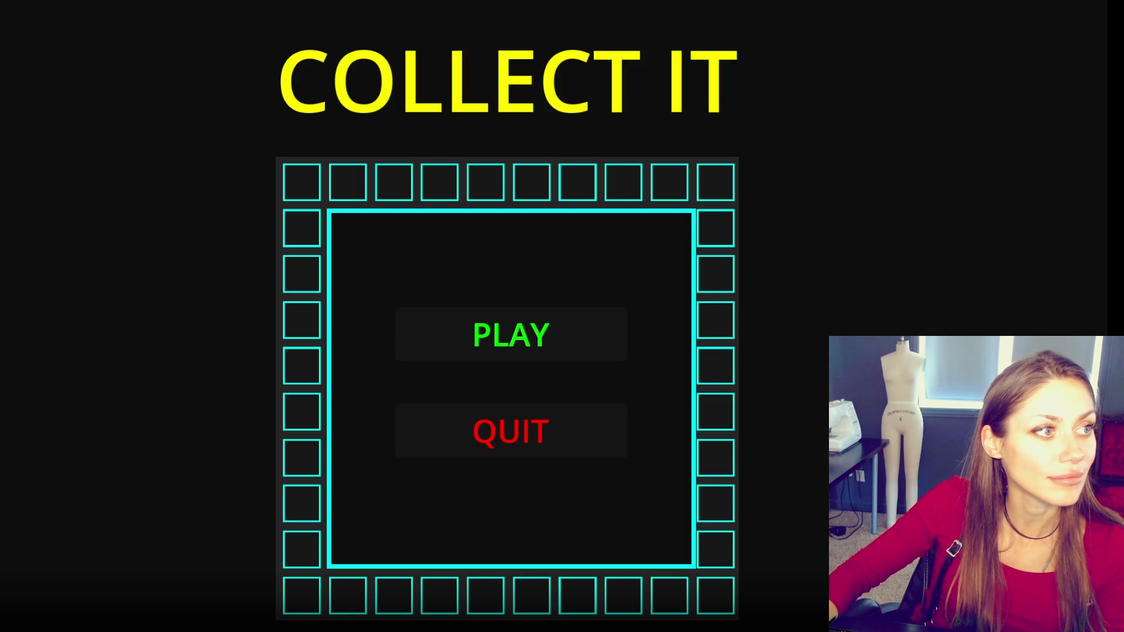
{"action": "left_click", "coordinate": [511, 334]}
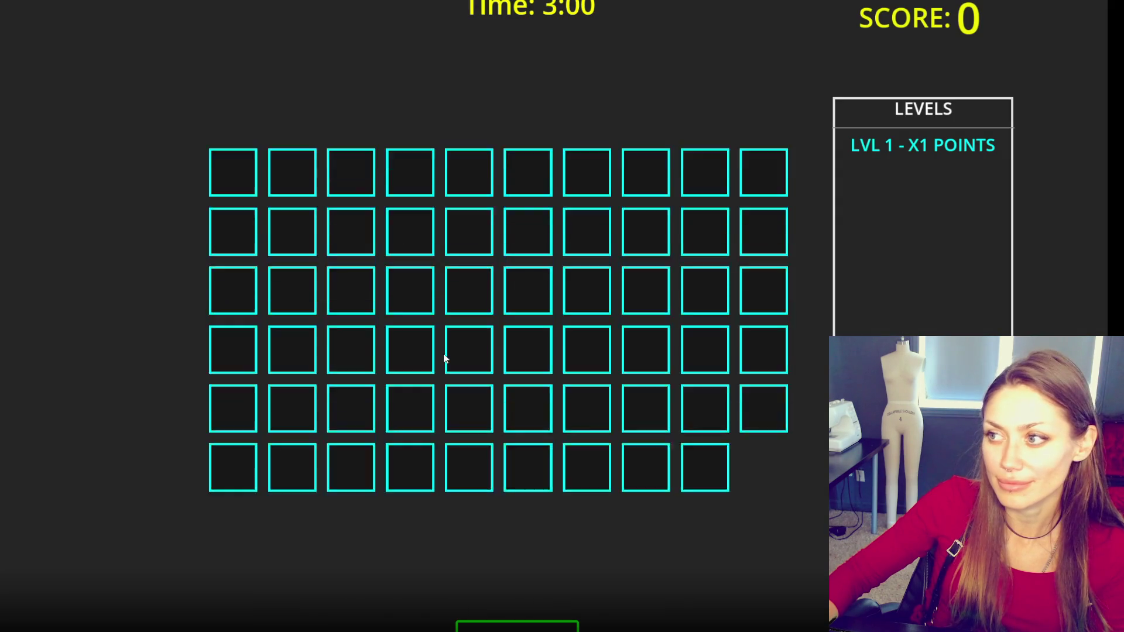
{"action": "left_click", "coordinate": [312, 67]}
{"action": "left_click", "coordinate": [351, 66]}
{"action": "left_click", "coordinate": [410, 66]}
{"action": "left_click", "coordinate": [469, 66]}
{"action": "left_click", "coordinate": [527, 69]}
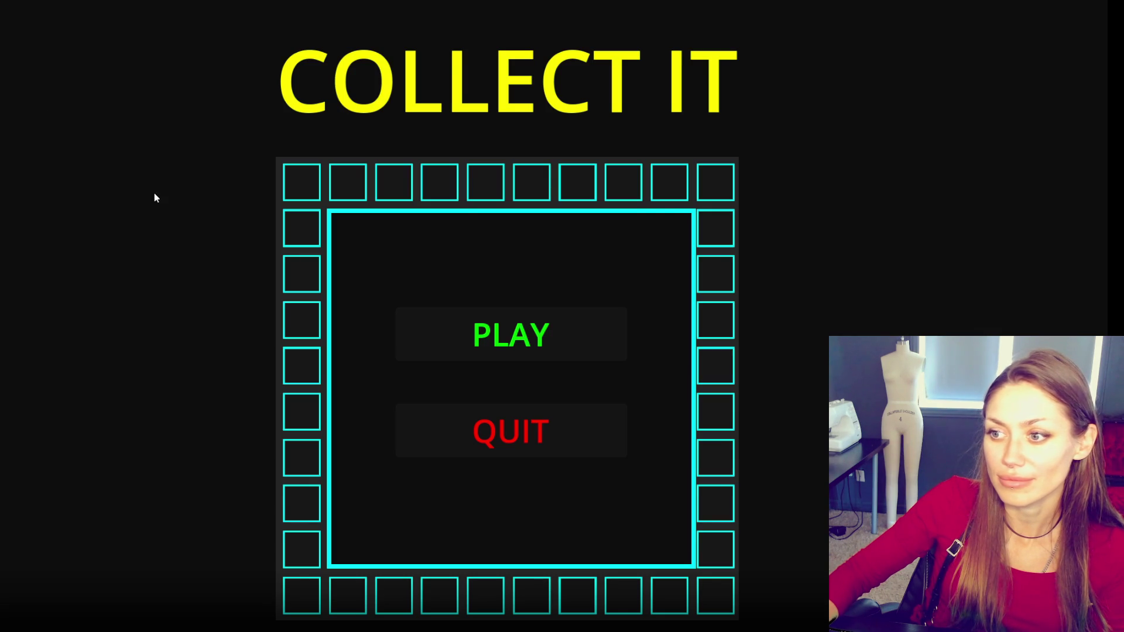
- Exit fullscreen, read the timer, matching, sequence and tile-level rules, then start a new round
{"action": "key", "text": "Escape"}
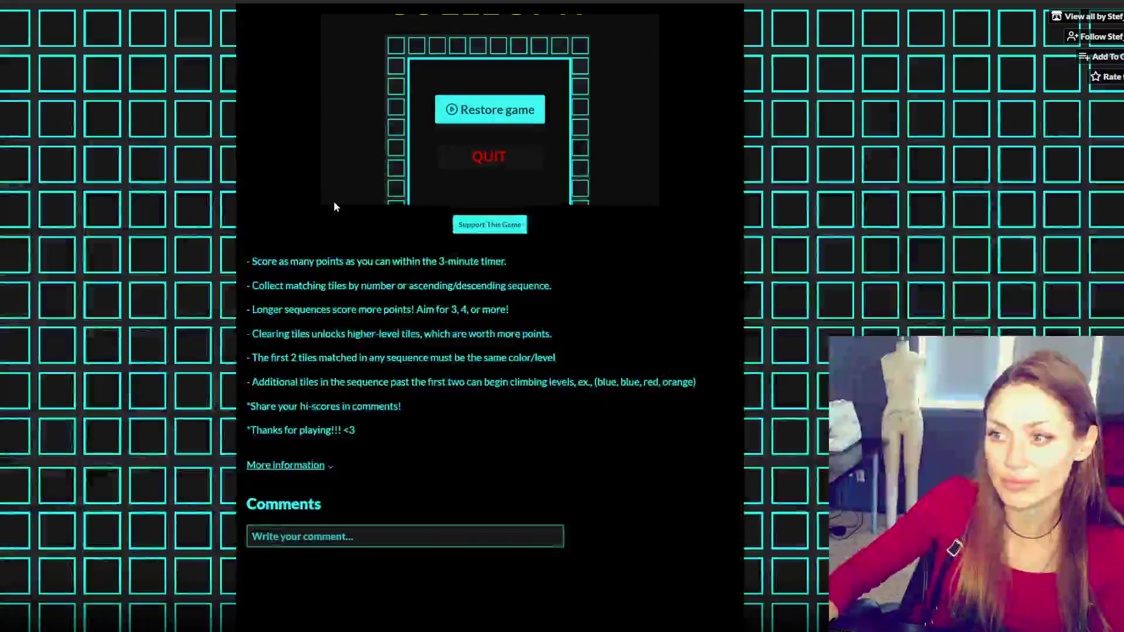
{"action": "mouse_move", "coordinate": [258, 262]}
{"action": "left_mouse_down"}
{"action": "mouse_move", "coordinate": [389, 287]}
{"action": "mouse_move", "coordinate": [507, 263]}
{"action": "left_mouse_up"}
{"action": "left_click_drag", "start_coordinate": [302, 287], "coordinate": [545, 288]}
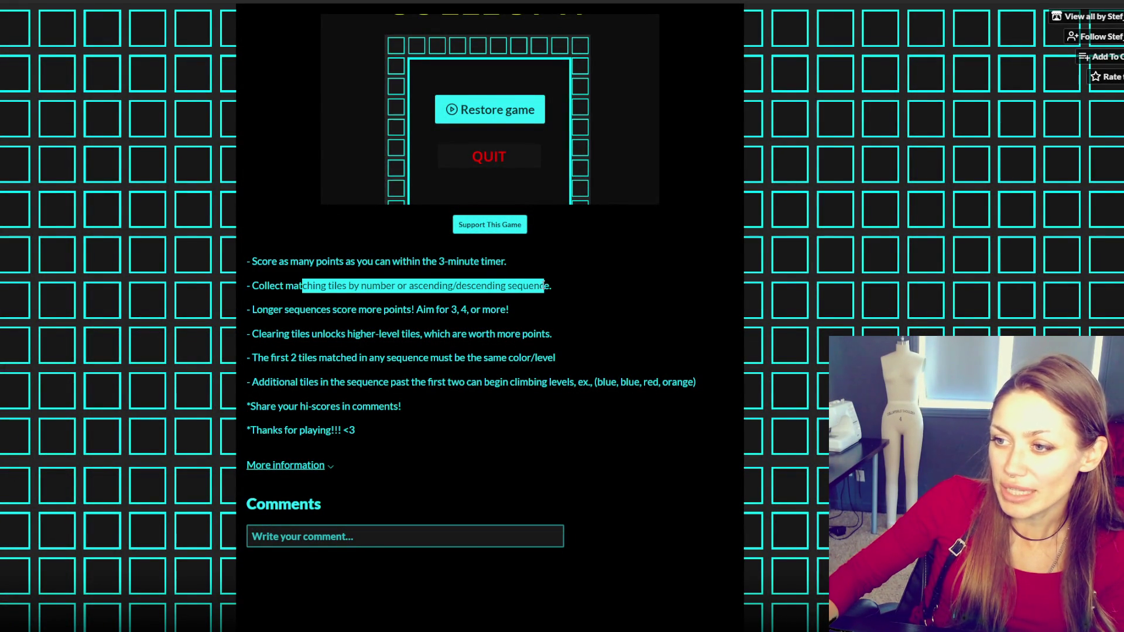
{"action": "mouse_move", "coordinate": [303, 310]}
{"action": "left_mouse_down"}
{"action": "mouse_move", "coordinate": [500, 320]}
{"action": "mouse_move", "coordinate": [552, 305]}
{"action": "left_mouse_up"}
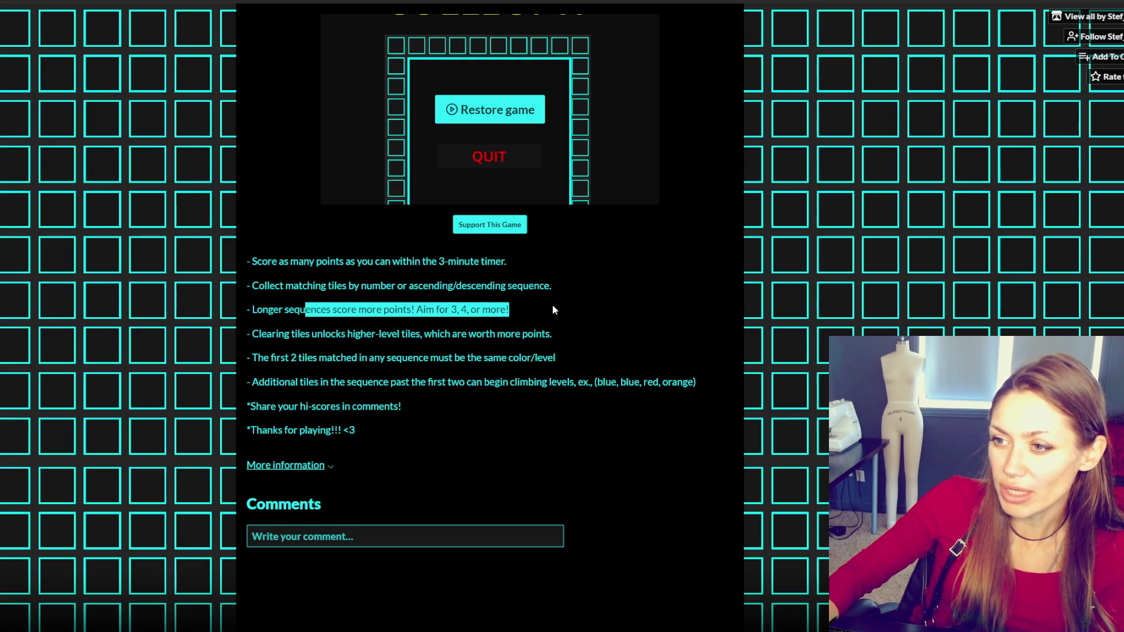
{"action": "left_click_drag", "start_coordinate": [258, 334], "coordinate": [553, 335]}
{"action": "left_click", "coordinate": [583, 333]}
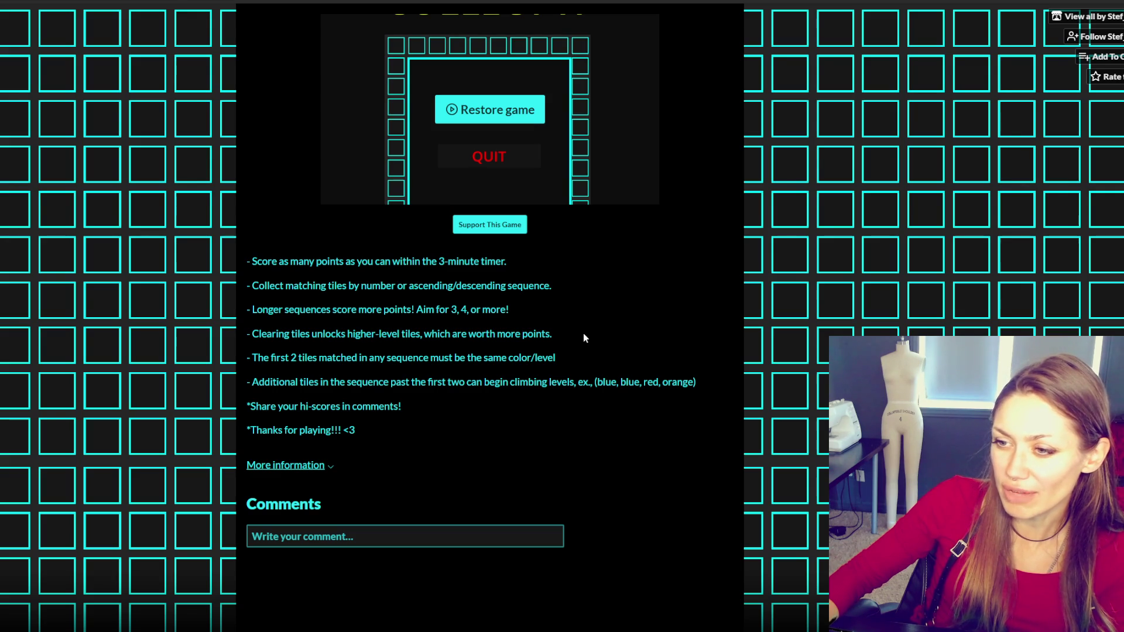
{"action": "left_click", "coordinate": [504, 120]}
{"action": "left_click", "coordinate": [529, 331]}
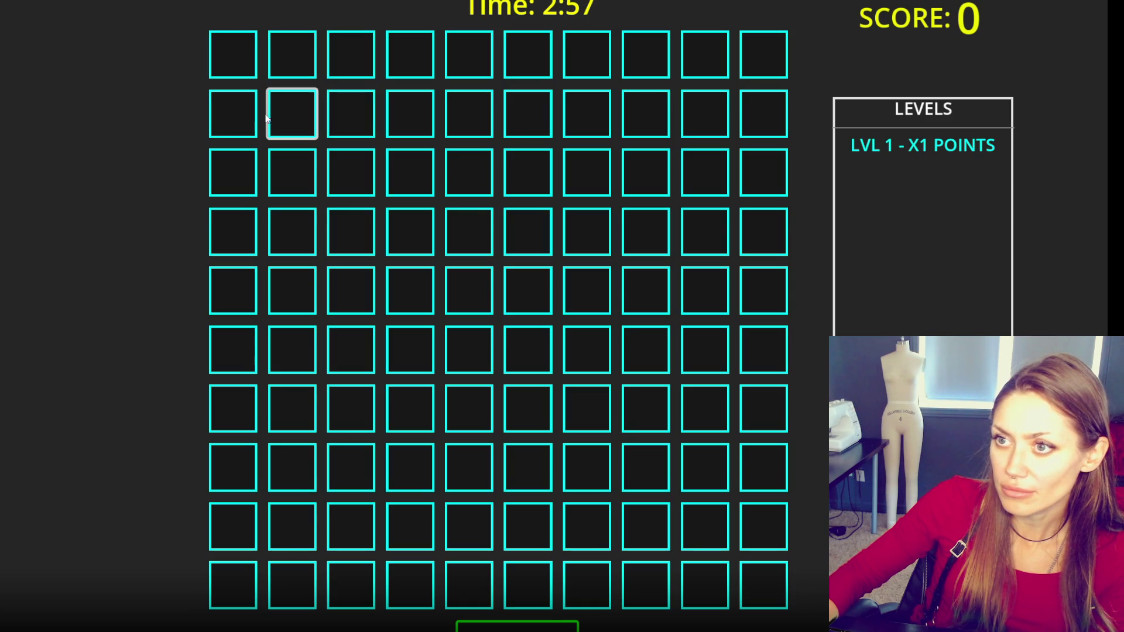
- Flip tiles in the left column, hunting for a pair of 8s
{"action": "left_click", "coordinate": [240, 176]}
{"action": "left_click", "coordinate": [293, 176]}
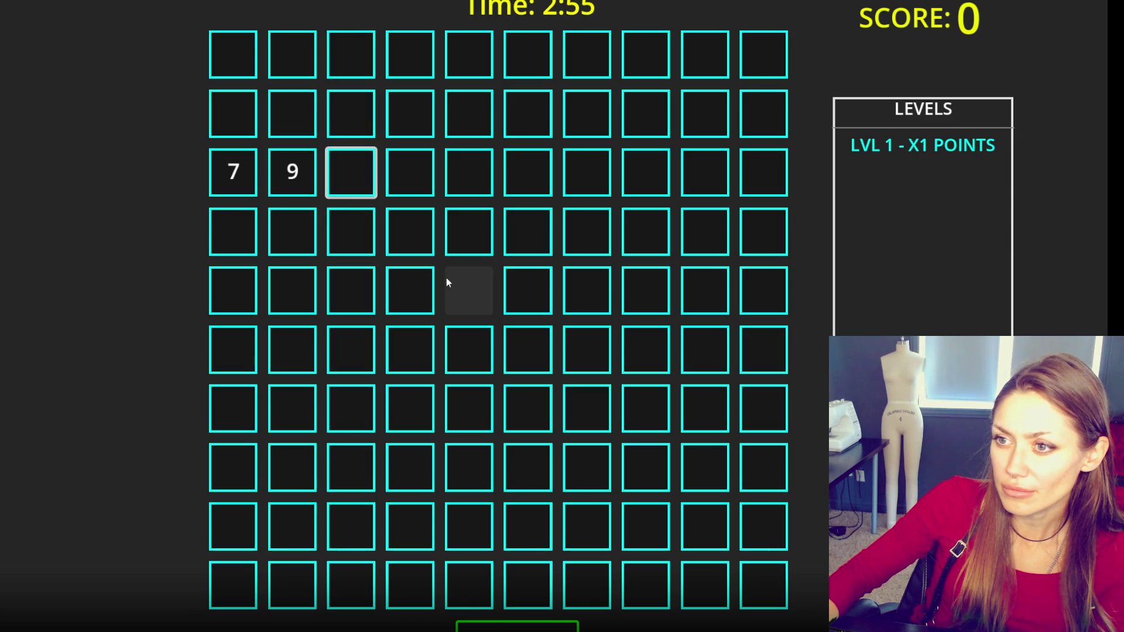
{"action": "left_click", "coordinate": [244, 71]}
{"action": "left_click", "coordinate": [242, 252]}
{"action": "left_click", "coordinate": [239, 70]}
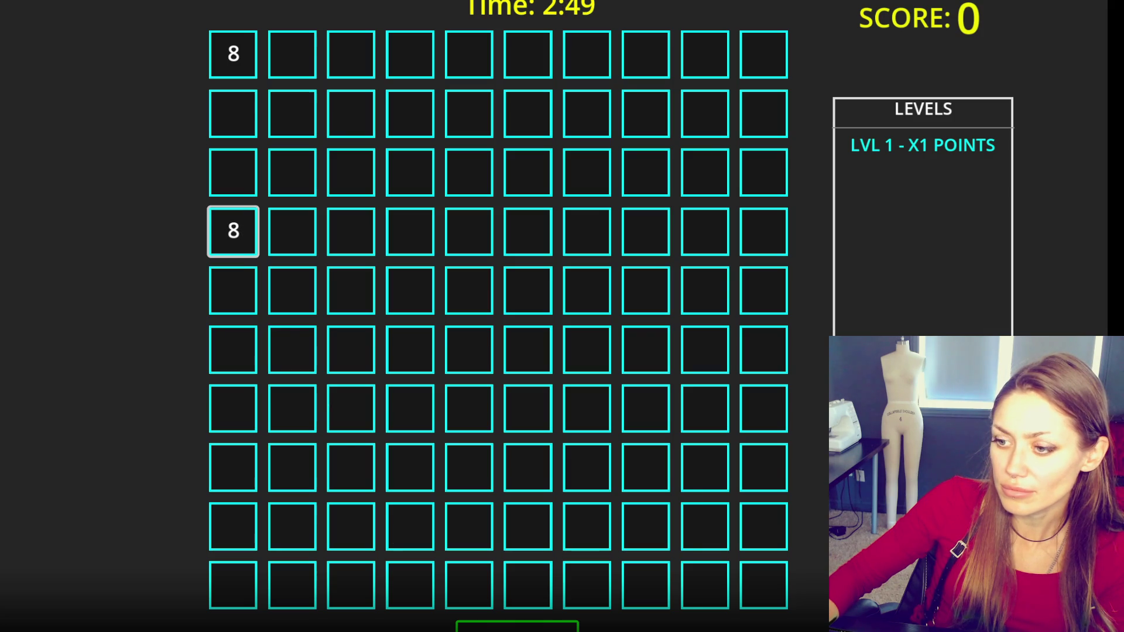
{"action": "left_click", "coordinate": [247, 331]}
{"action": "left_click", "coordinate": [282, 362]}
- Probe the bottom two rows, turning up 5s, 9s, 10s, a 4, a 7 and a 2
{"action": "left_click", "coordinate": [357, 536]}
{"action": "left_click", "coordinate": [408, 529]}
{"action": "left_click", "coordinate": [293, 586]}
{"action": "left_click", "coordinate": [276, 537]}
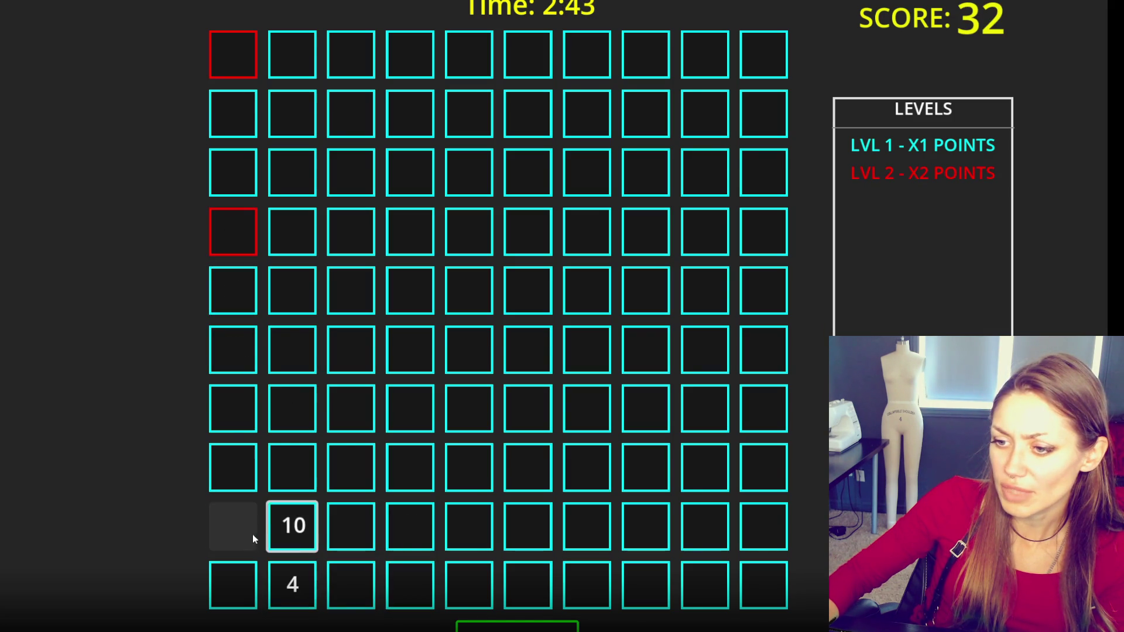
{"action": "left_click", "coordinate": [469, 585]}
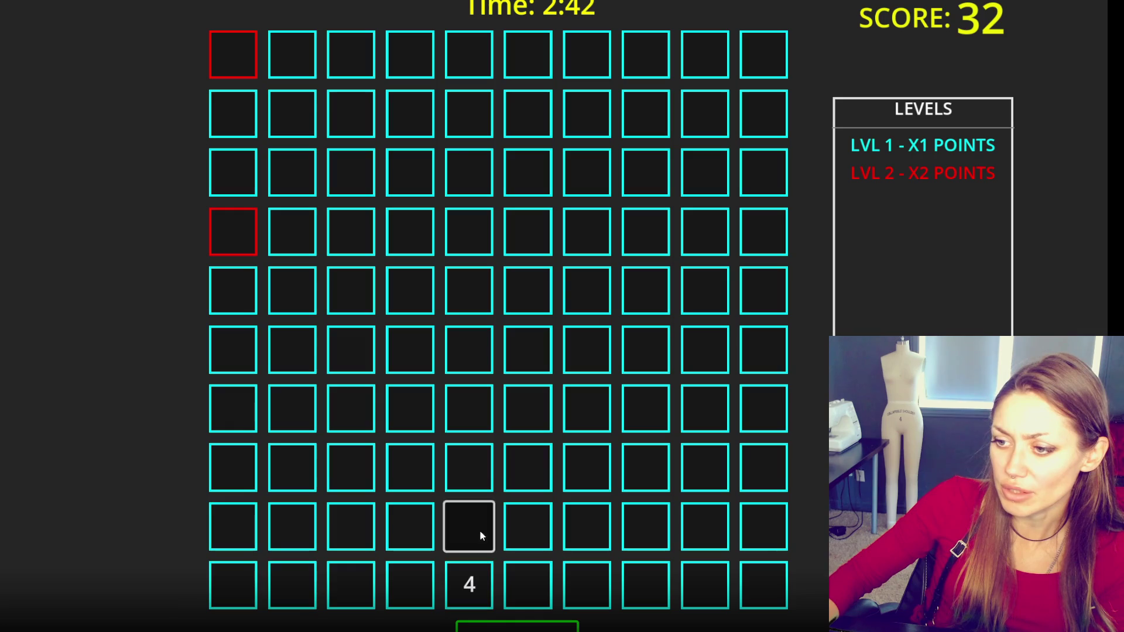
{"action": "left_click", "coordinate": [597, 533]}
{"action": "left_click", "coordinate": [645, 535]}
{"action": "left_click", "coordinate": [763, 544]}
{"action": "left_click", "coordinate": [761, 586]}
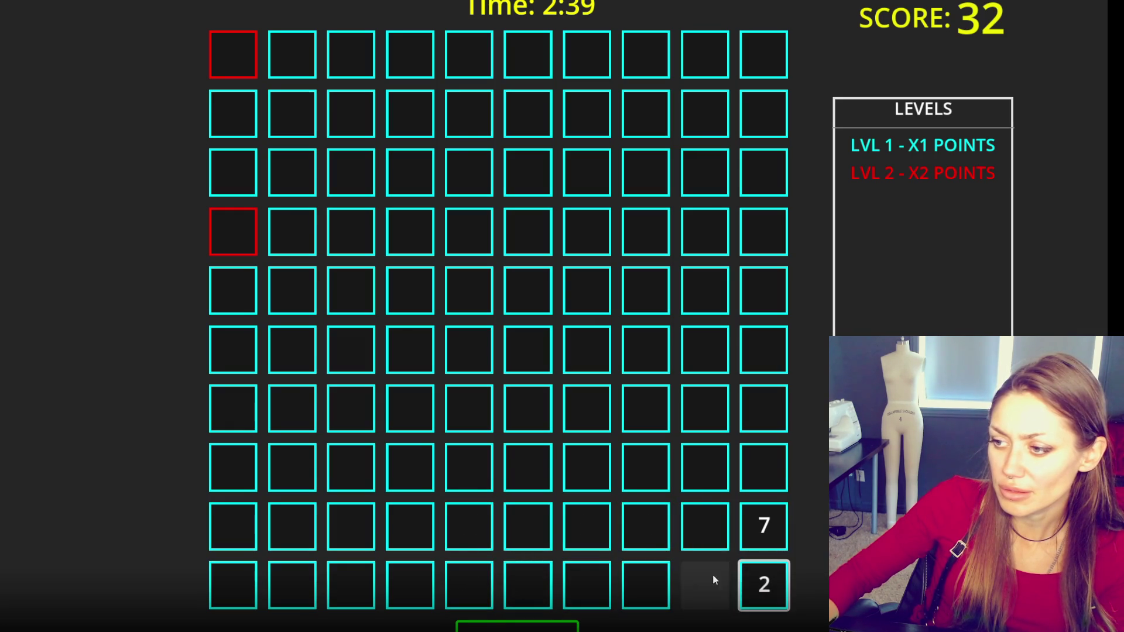
{"action": "left_click", "coordinate": [293, 526]}
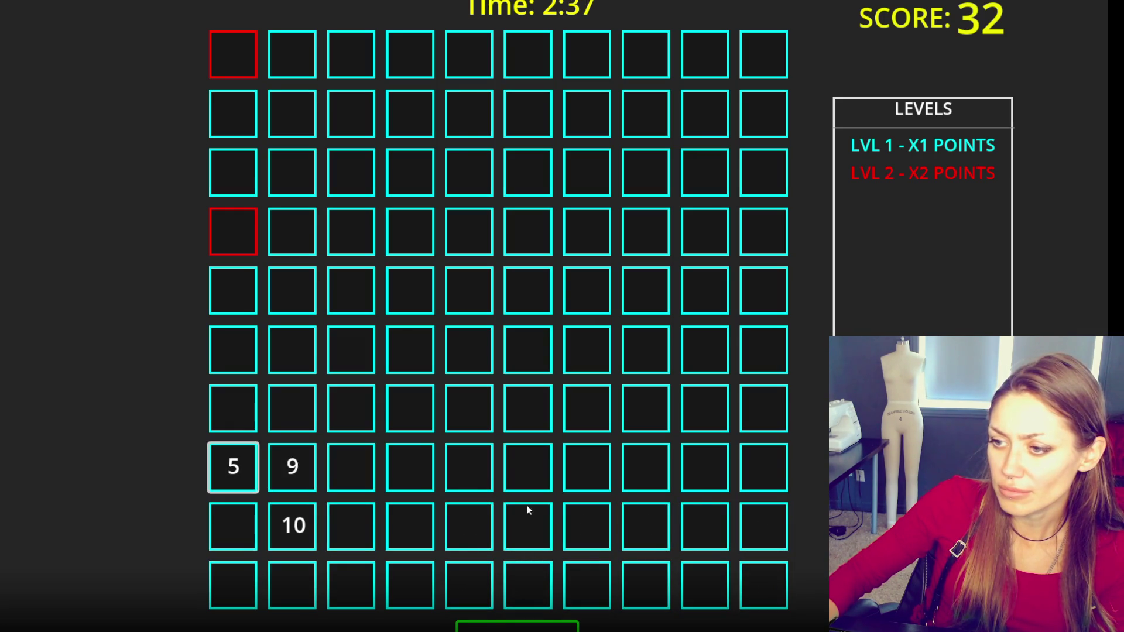
- Keep flipping rows 8–10, comparing the 7s and 2s and pairing the 10s
{"action": "left_click", "coordinate": [706, 525]}
{"action": "left_click", "coordinate": [764, 525]}
{"action": "left_click", "coordinate": [763, 580]}
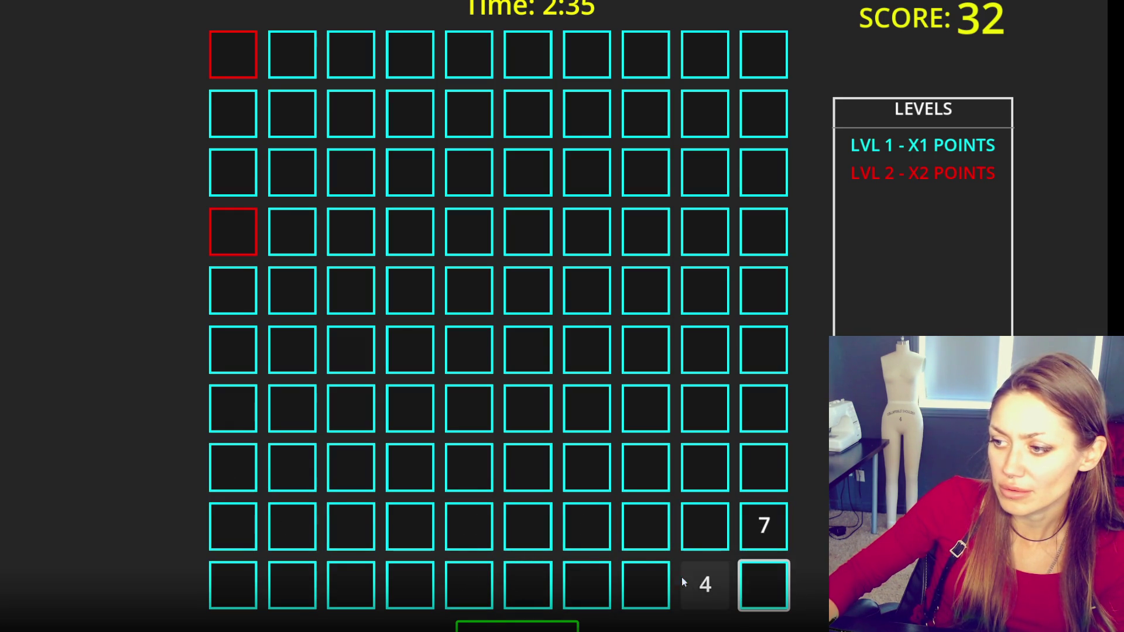
{"action": "left_click", "coordinate": [640, 579]}
{"action": "left_click", "coordinate": [644, 530]}
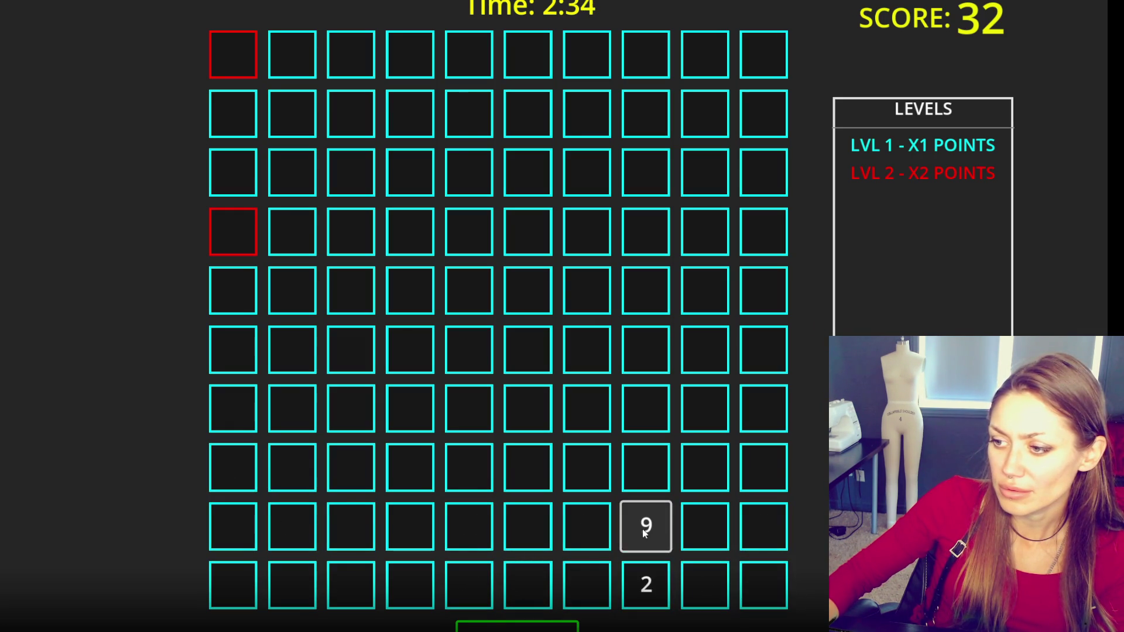
{"action": "left_click", "coordinate": [347, 474]}
{"action": "left_click", "coordinate": [418, 486]}
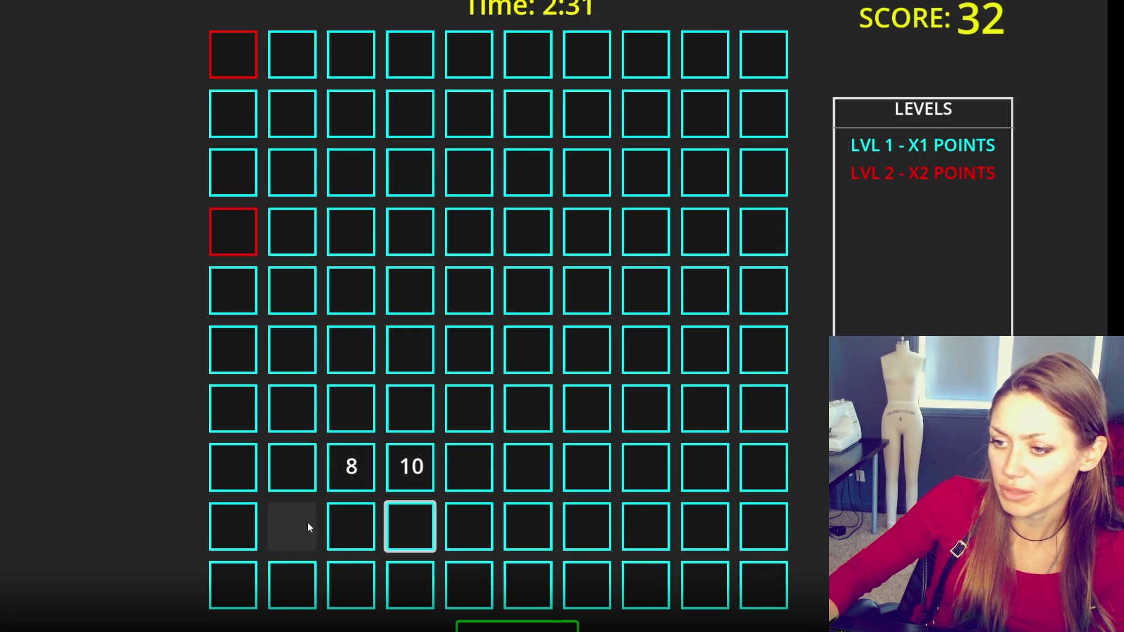
{"action": "left_click", "coordinate": [307, 524]}
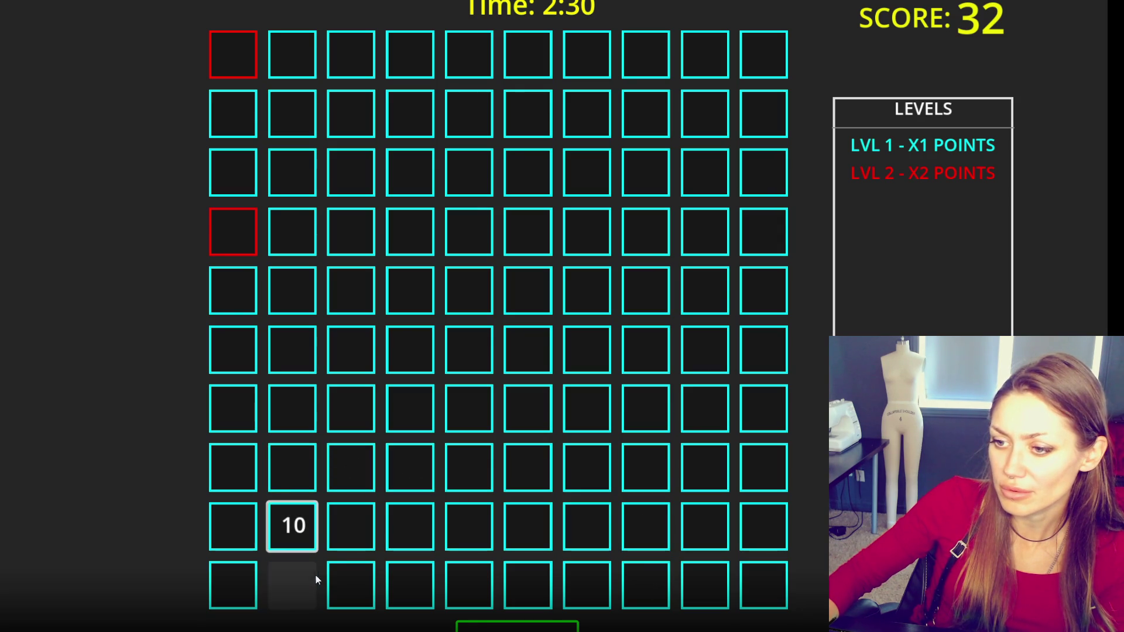
- Reveal more tiles in rows 7–10, finding a 2 beside a 4 and scanning row 9
{"action": "left_click", "coordinate": [295, 399]}
{"action": "left_click", "coordinate": [345, 471]}
{"action": "left_click", "coordinate": [363, 576]}
{"action": "left_click", "coordinate": [413, 588]}
{"action": "left_click", "coordinate": [646, 595]}
{"action": "left_click", "coordinate": [705, 585]}
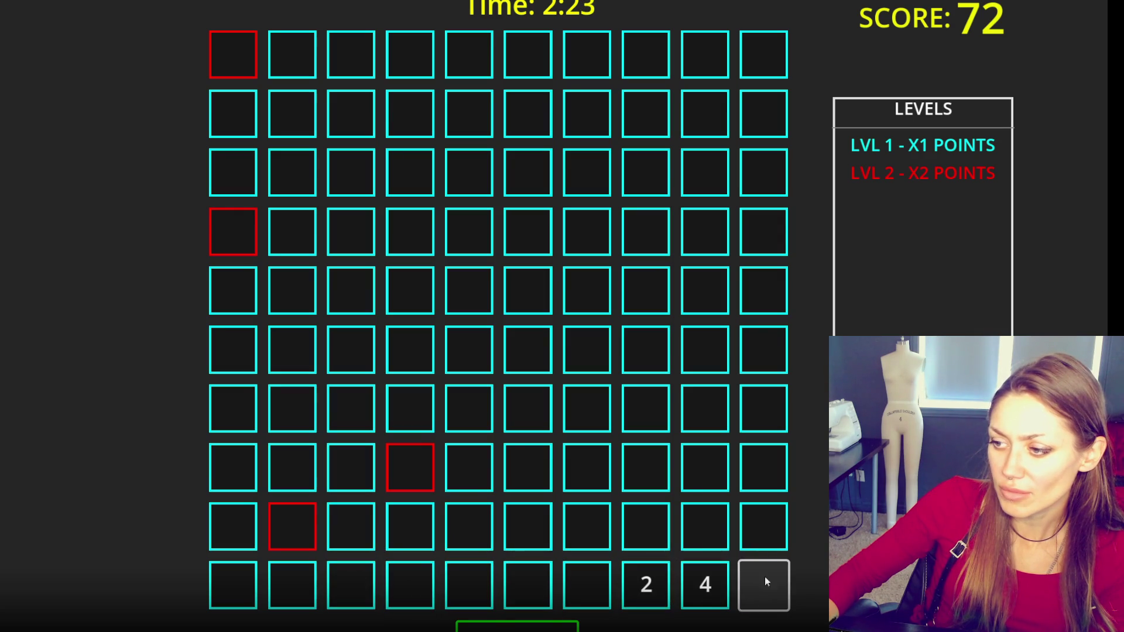
{"action": "left_click", "coordinate": [704, 527]}
{"action": "left_click", "coordinate": [661, 530]}
{"action": "left_click", "coordinate": [587, 525]}
{"action": "left_click", "coordinate": [528, 525]}
- Match the 9s in column 8 and complete a pair of 3s in row 7
{"action": "left_click", "coordinate": [647, 527]}
{"action": "left_click", "coordinate": [650, 465]}
{"action": "left_click", "coordinate": [659, 392]}
{"action": "left_click", "coordinate": [588, 424]}
{"action": "left_click", "coordinate": [512, 417]}
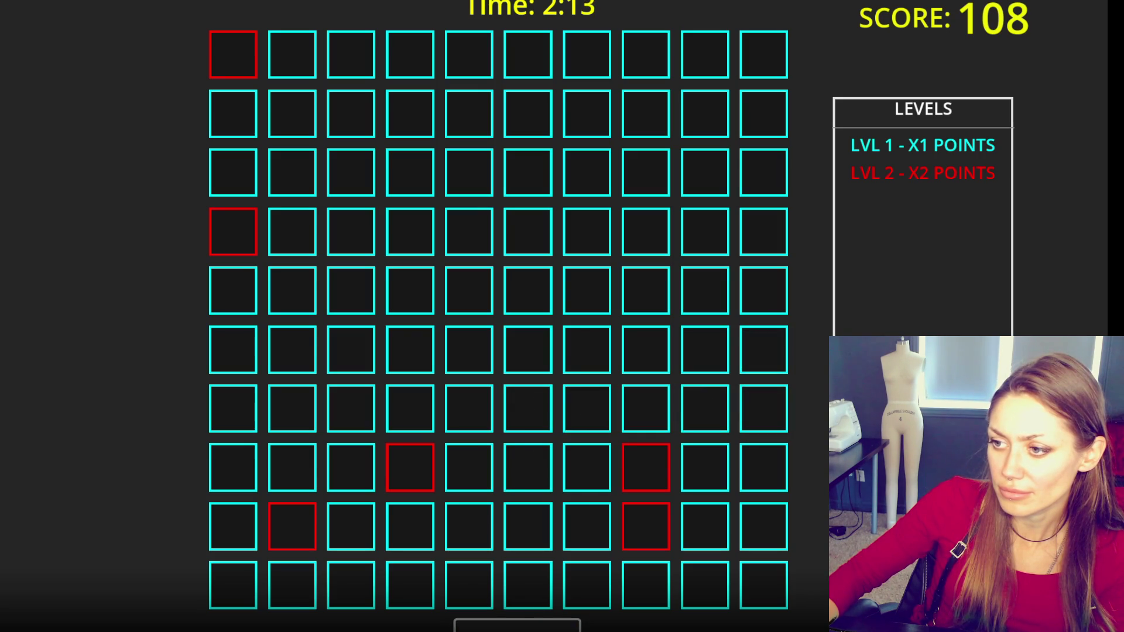
{"action": "left_click", "coordinate": [635, 419]}
- Reveal the 1, 2, 10 and 7 tiles in columns 5 and 7, trying to pair the 10s
{"action": "left_click", "coordinate": [455, 340]}
{"action": "left_click", "coordinate": [467, 290]}
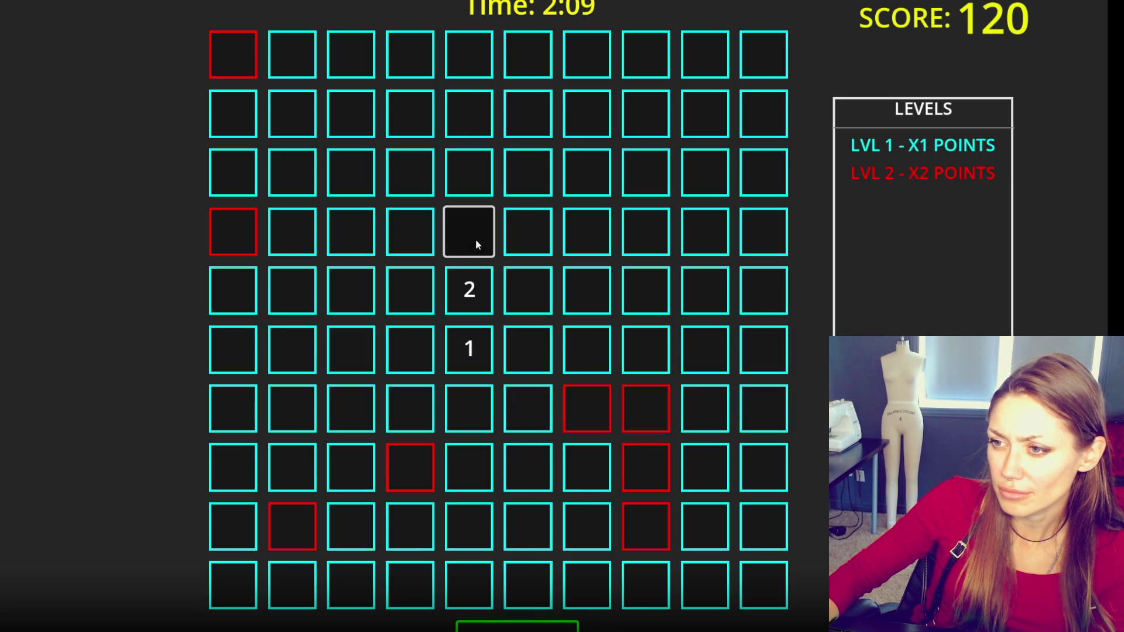
{"action": "left_click", "coordinate": [477, 244]}
{"action": "left_click", "coordinate": [579, 248]}
{"action": "left_click", "coordinate": [608, 301]}
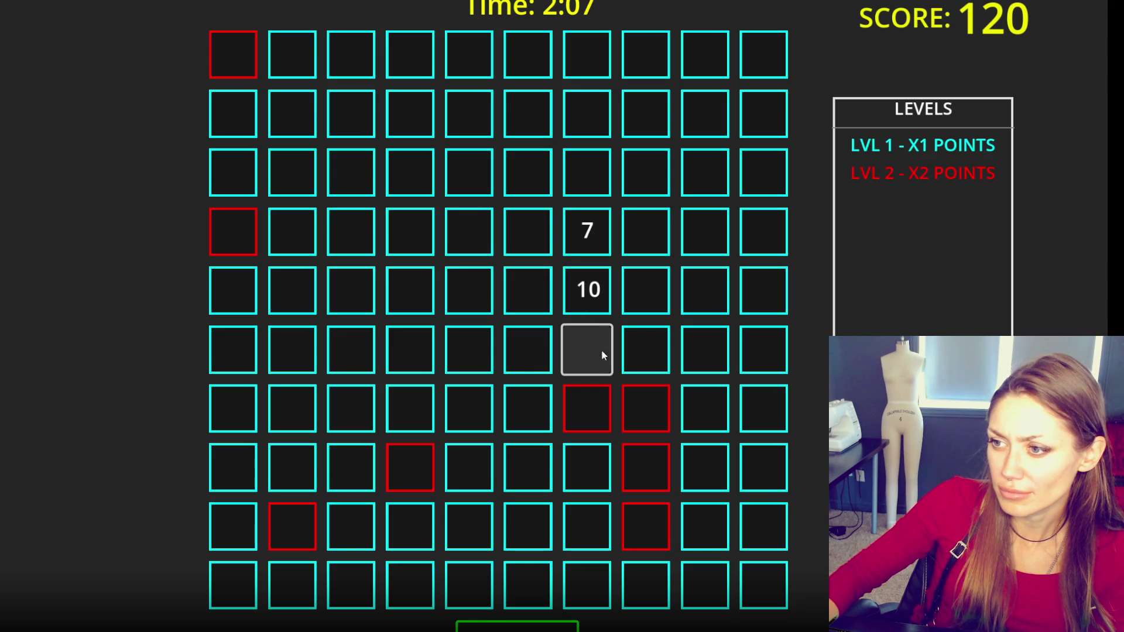
{"action": "left_click", "coordinate": [469, 231]}
{"action": "left_click", "coordinate": [579, 292]}
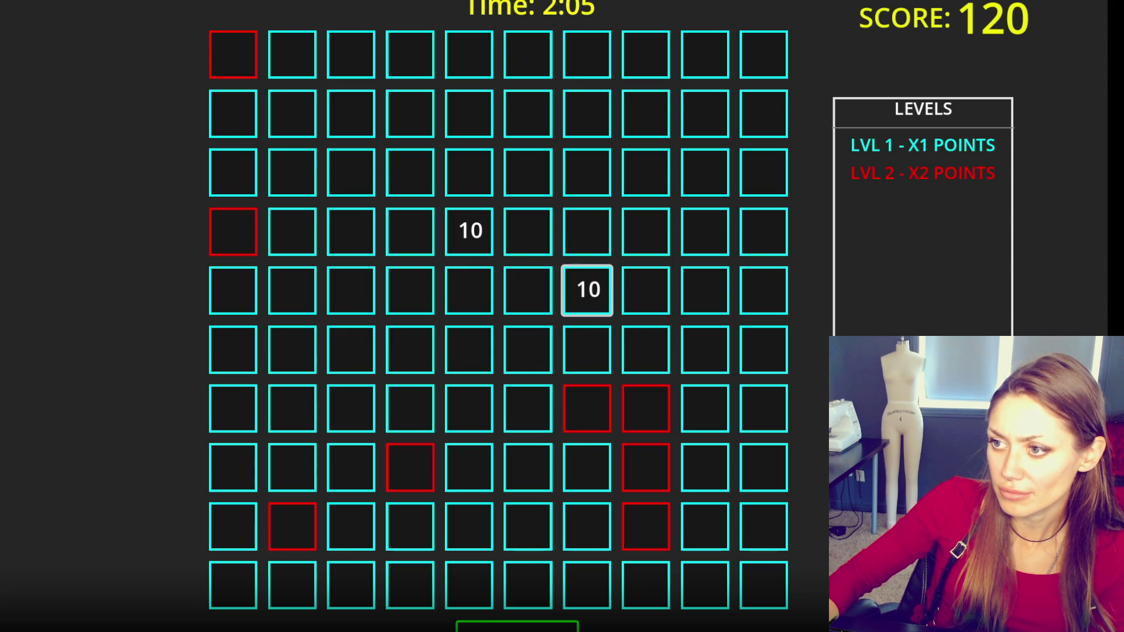
- Flip more tiles on the left side of the board, trying to build a sequence
{"action": "left_click", "coordinate": [293, 366]}
{"action": "left_click", "coordinate": [236, 366]}
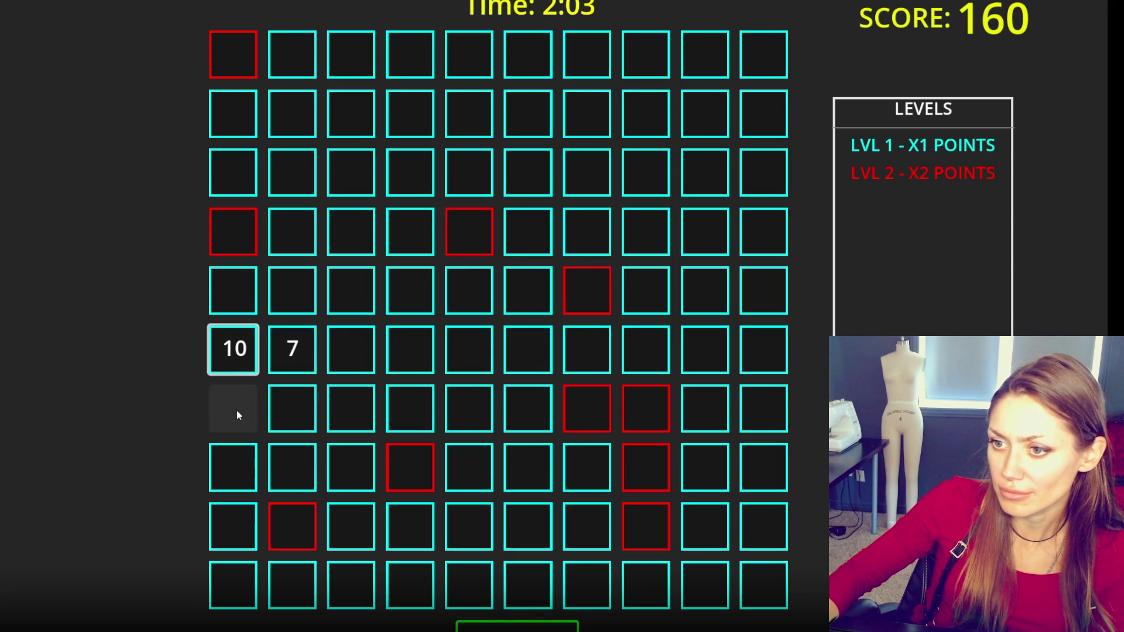
{"action": "left_click", "coordinate": [246, 307]}
{"action": "left_click", "coordinate": [241, 363]}
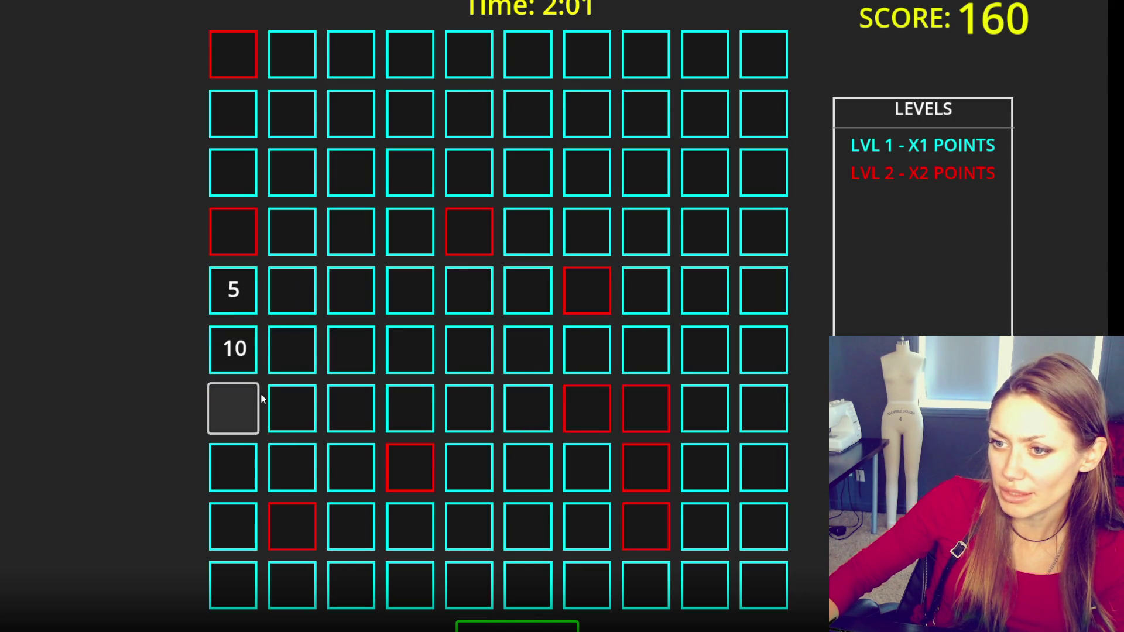
{"action": "left_click", "coordinate": [398, 298]}
{"action": "left_click", "coordinate": [372, 293]}
{"action": "left_click", "coordinate": [357, 231]}
{"action": "left_click", "coordinate": [401, 228]}
{"action": "left_click", "coordinate": [351, 173]}
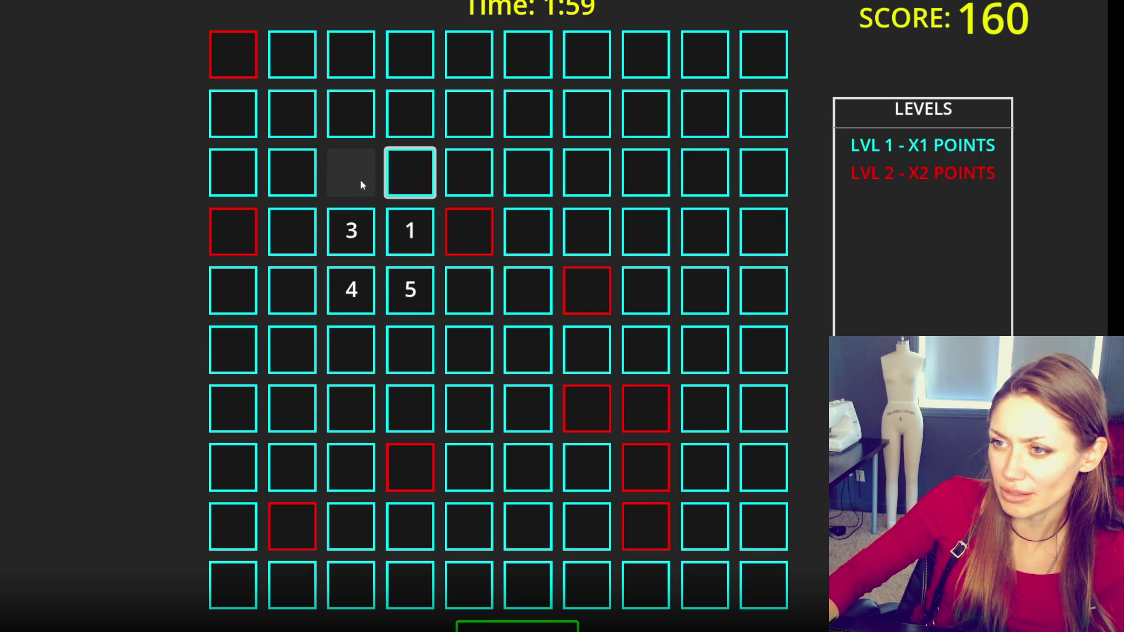
{"action": "left_click", "coordinate": [302, 229]}
{"action": "left_click", "coordinate": [293, 278]}
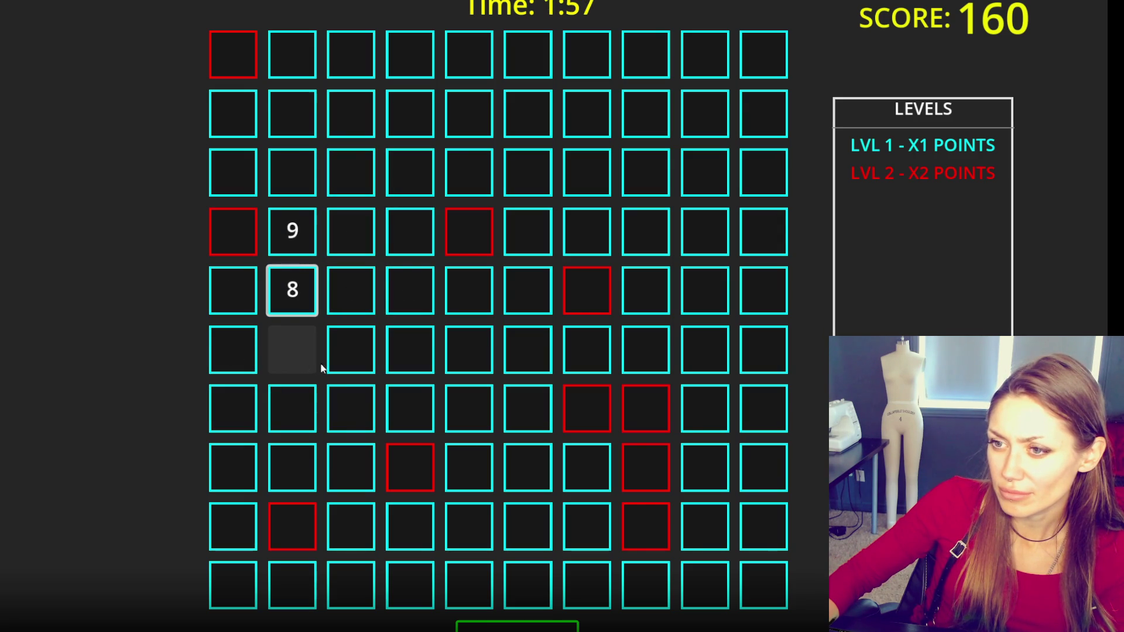
- Find and match the two 4 tiles for points
{"action": "left_click", "coordinate": [336, 366]}
{"action": "left_click", "coordinate": [527, 358]}
{"action": "left_click", "coordinate": [388, 355]}
{"action": "left_click", "coordinate": [351, 350]}
{"action": "left_click", "coordinate": [527, 352]}
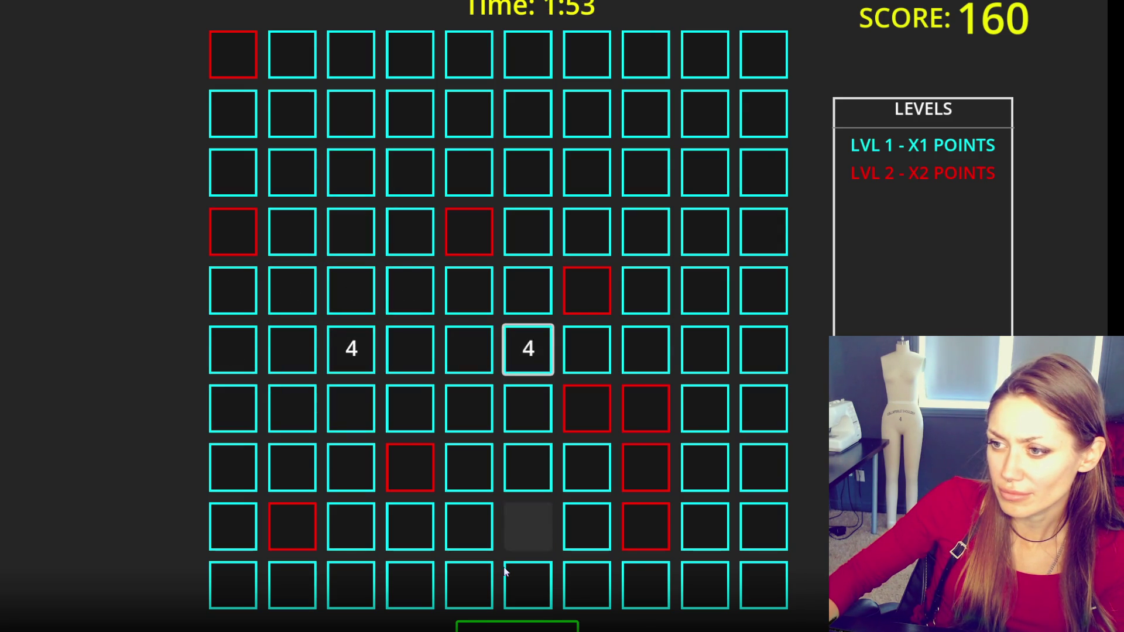
- Uncover the top-right tiles and match the two 9s to score
{"action": "left_click", "coordinate": [763, 113]}
{"action": "left_click", "coordinate": [764, 55]}
{"action": "left_click", "coordinate": [652, 62]}
{"action": "left_click", "coordinate": [667, 107]}
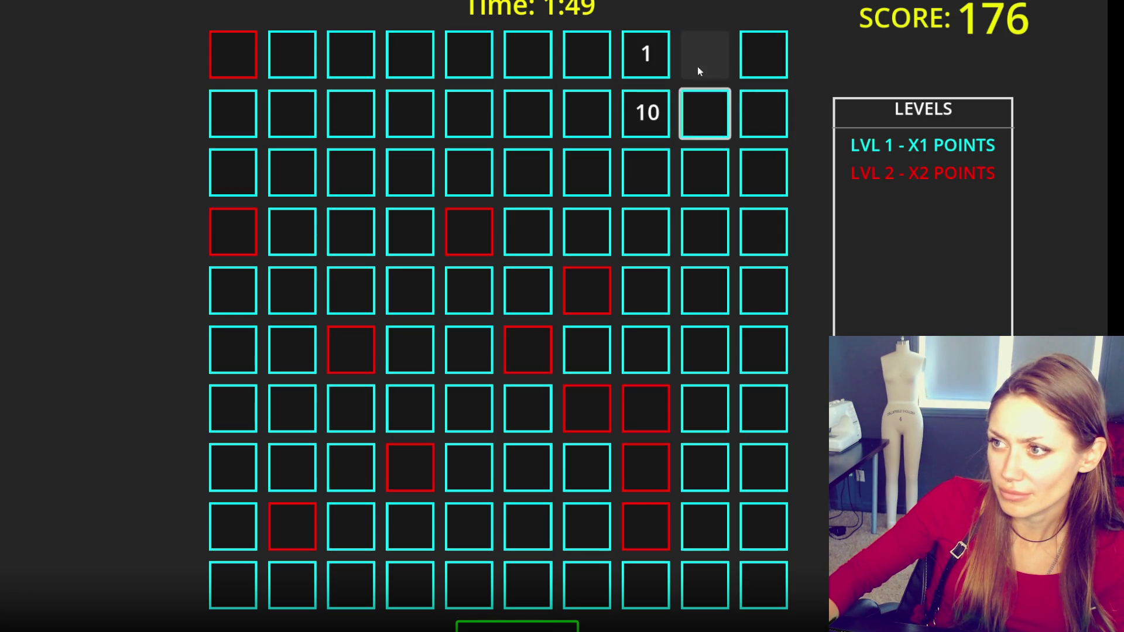
{"action": "left_click", "coordinate": [708, 112]}
{"action": "left_click", "coordinate": [705, 67]}
{"action": "left_click", "coordinate": [761, 58]}
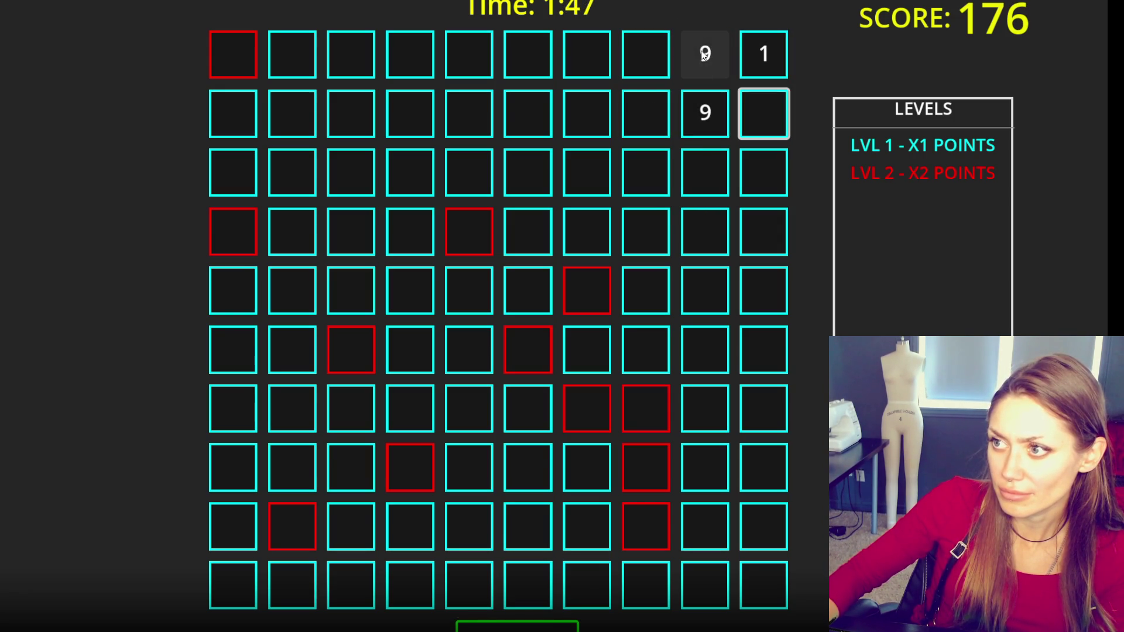
{"action": "left_click", "coordinate": [703, 41]}
{"action": "left_click", "coordinate": [696, 132]}
{"action": "left_click", "coordinate": [648, 52]}
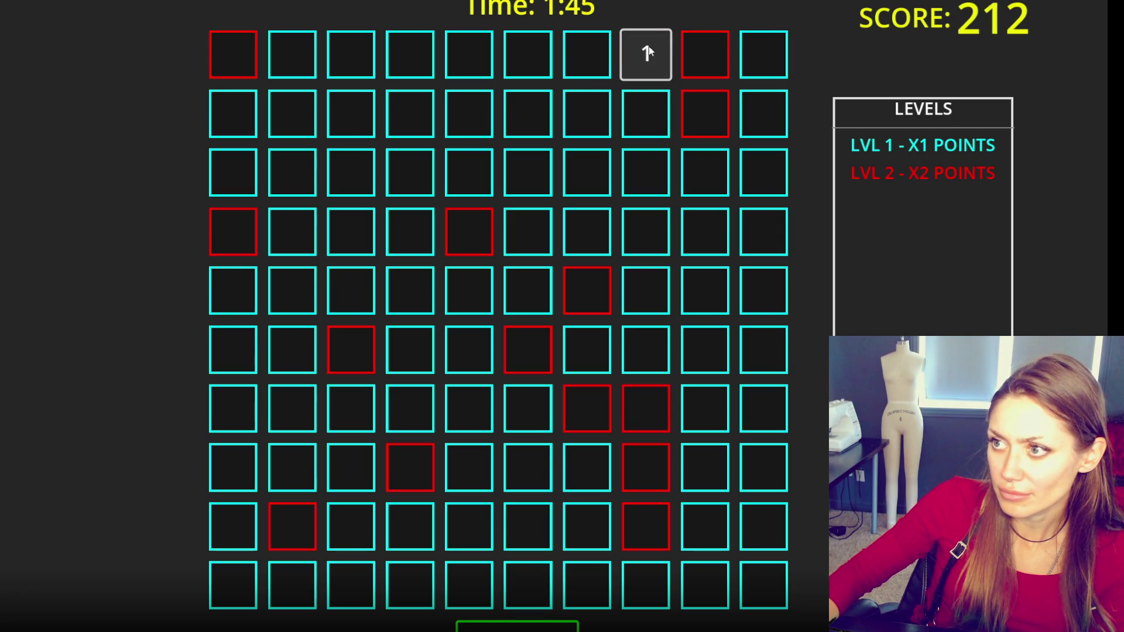
- Reveal top-row tiles, finding a 3 and a 10, and search for another 3
{"action": "left_click", "coordinate": [529, 116]}
{"action": "left_click", "coordinate": [524, 65]}
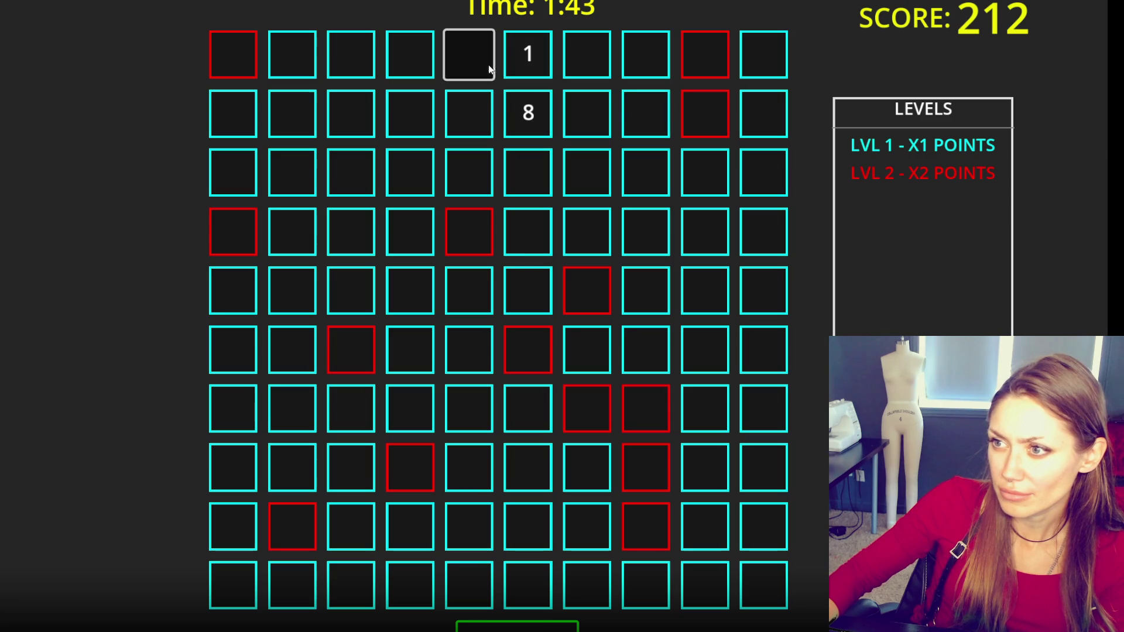
{"action": "left_click", "coordinate": [404, 71]}
{"action": "left_click", "coordinate": [371, 68]}
{"action": "left_click", "coordinate": [330, 125]}
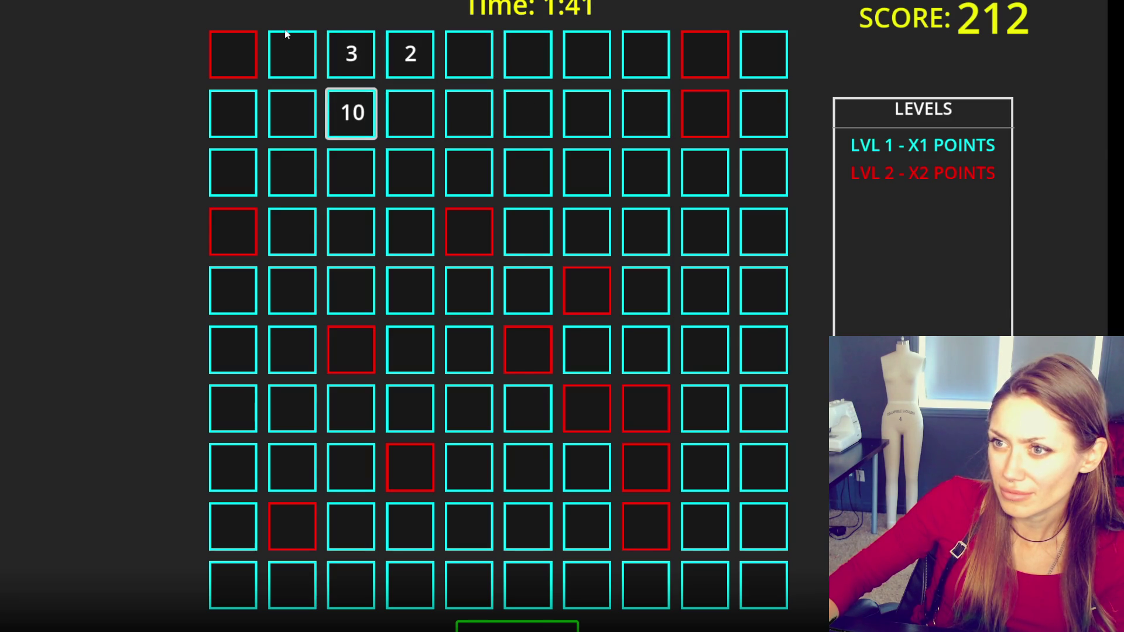
{"action": "left_click", "coordinate": [291, 106]}
{"action": "left_click", "coordinate": [283, 69]}
{"action": "left_click", "coordinate": [287, 170]}
{"action": "left_click", "coordinate": [352, 173]}
- Flip tiles across the rightmost column and bottom row, trying to pair a 10, ending at 212 points
{"action": "left_click", "coordinate": [430, 181]}
{"action": "left_click", "coordinate": [641, 187]}
{"action": "left_click", "coordinate": [745, 188]}
{"action": "left_click", "coordinate": [747, 187]}
{"action": "left_click", "coordinate": [768, 531]}
{"action": "left_click", "coordinate": [761, 585]}
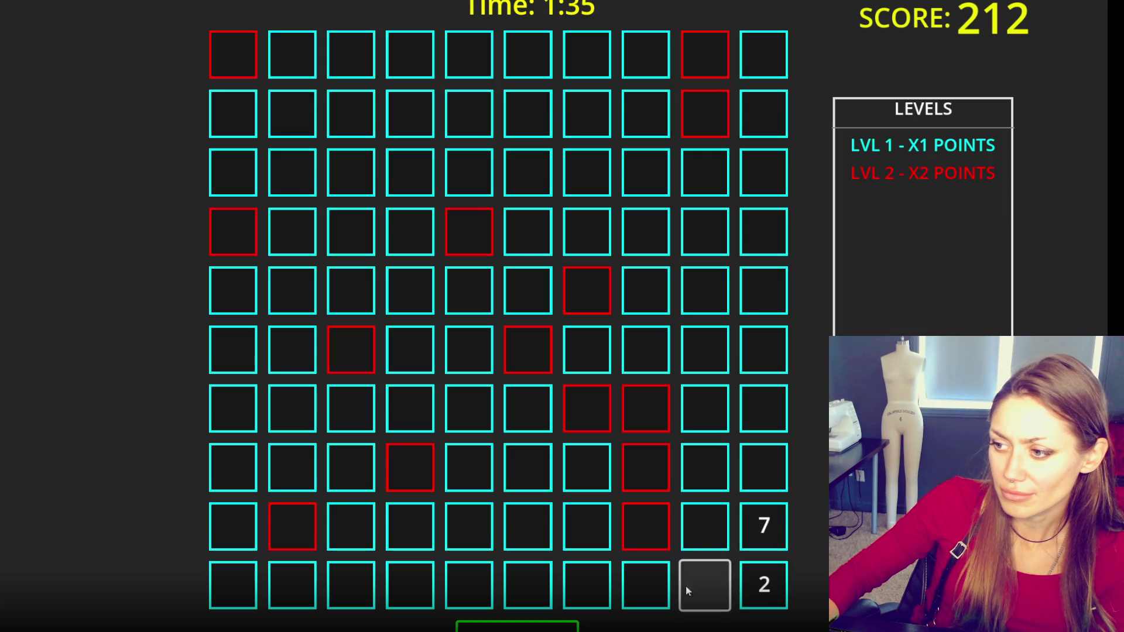
{"action": "left_click", "coordinate": [367, 590]}
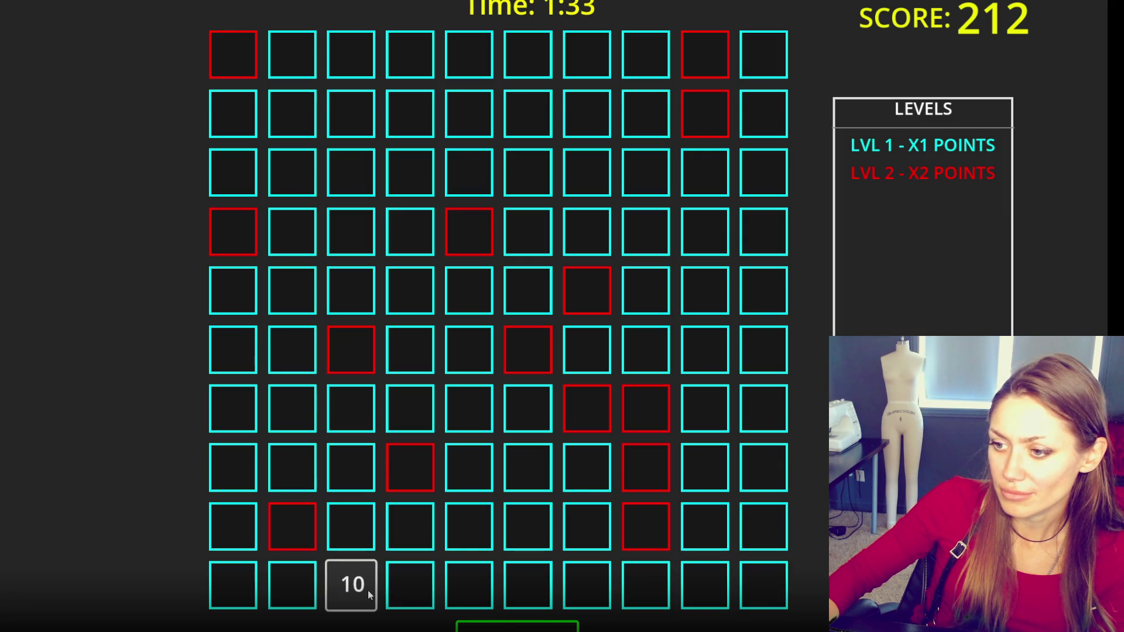
{"action": "left_click", "coordinate": [705, 527]}
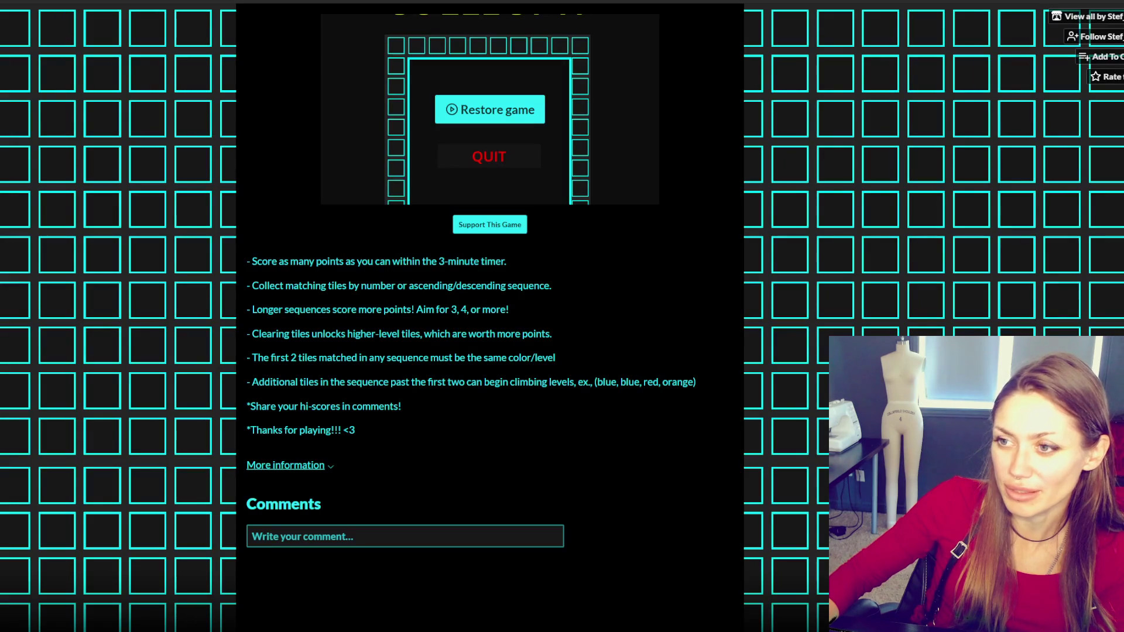
- Read the matching, sequence, clearing, first-two-tiles and additional-tiles rules, then resume the game
{"action": "mouse_move", "coordinate": [249, 286]}
{"action": "left_mouse_down"}
{"action": "mouse_move", "coordinate": [508, 304]}
{"action": "mouse_move", "coordinate": [545, 283]}
{"action": "left_mouse_up"}
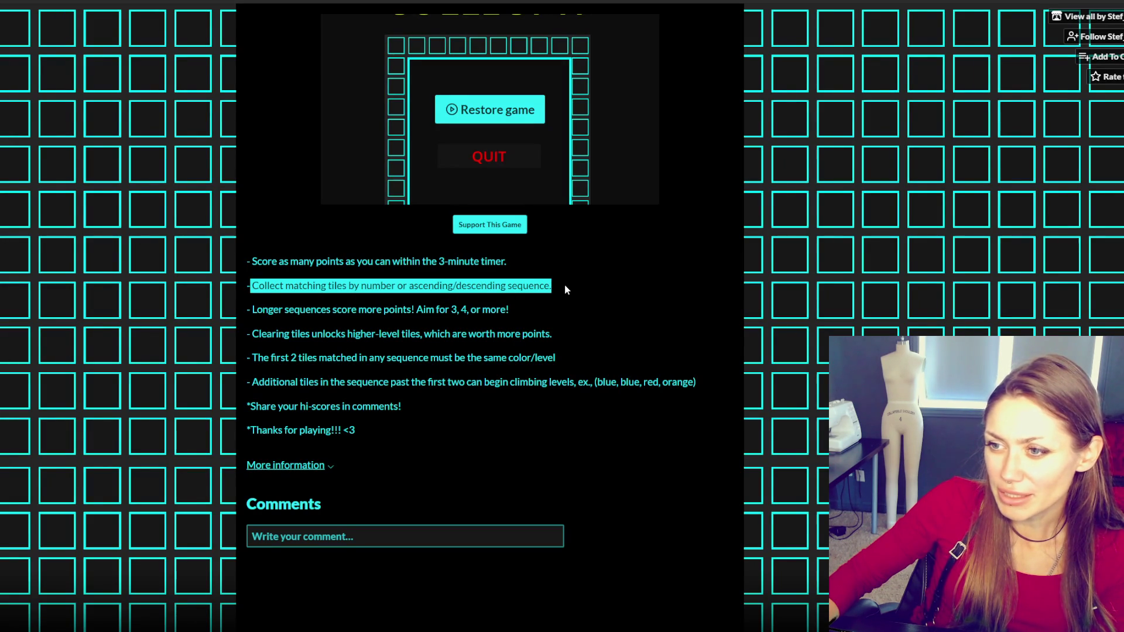
{"action": "left_click", "coordinate": [566, 287]}
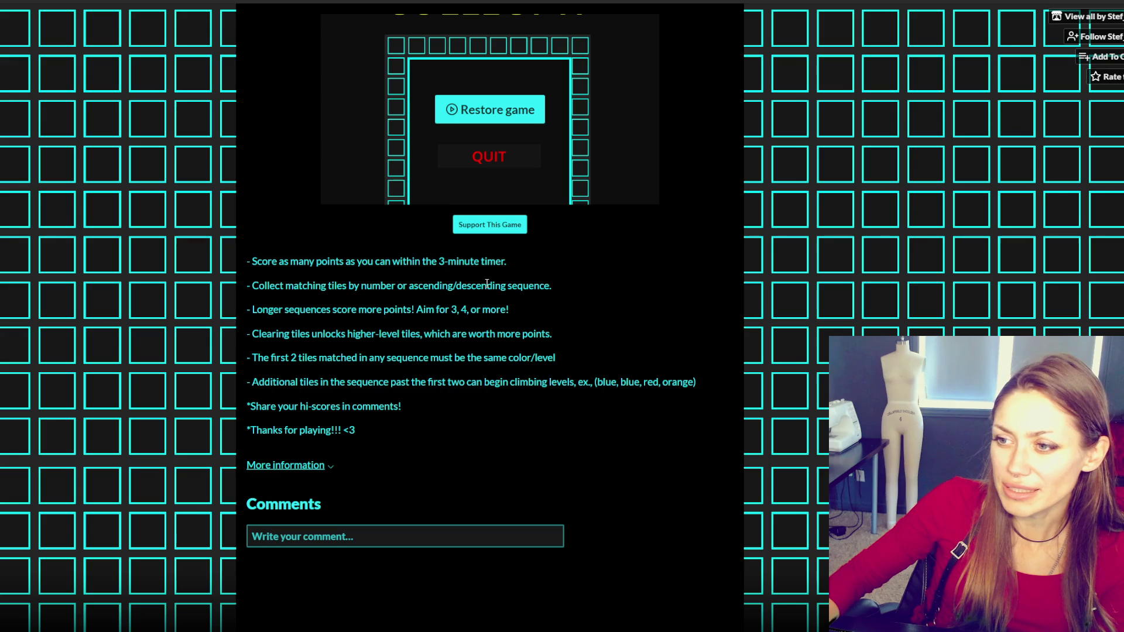
{"action": "left_click_drag", "start_coordinate": [259, 308], "coordinate": [529, 315]}
{"action": "left_click", "coordinate": [529, 315]}
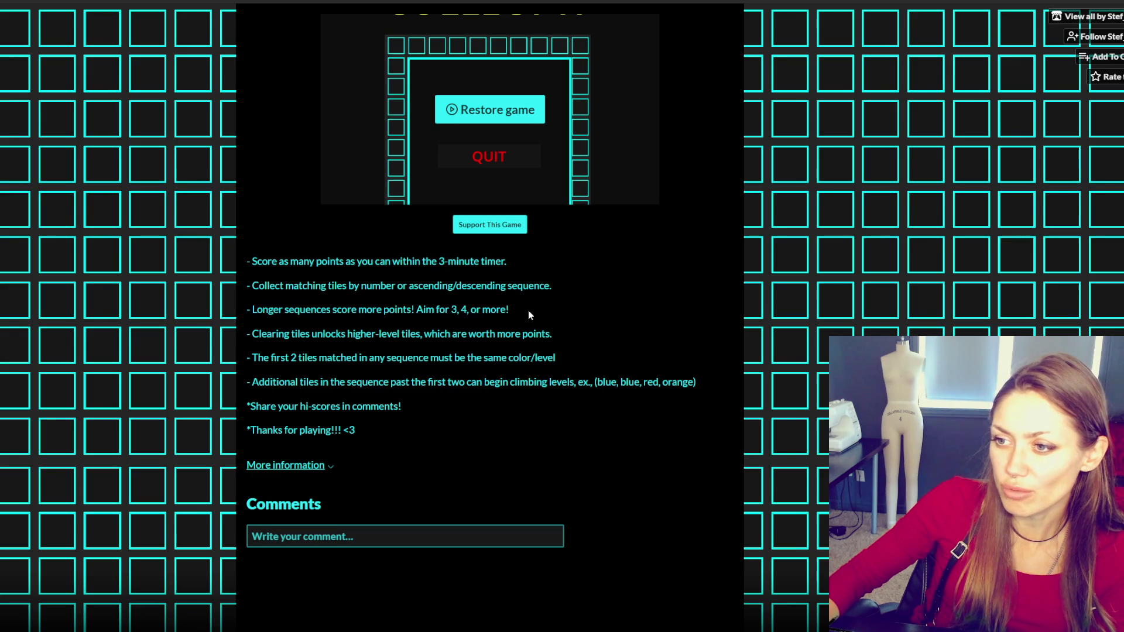
{"action": "left_click_drag", "start_coordinate": [257, 334], "coordinate": [372, 336]}
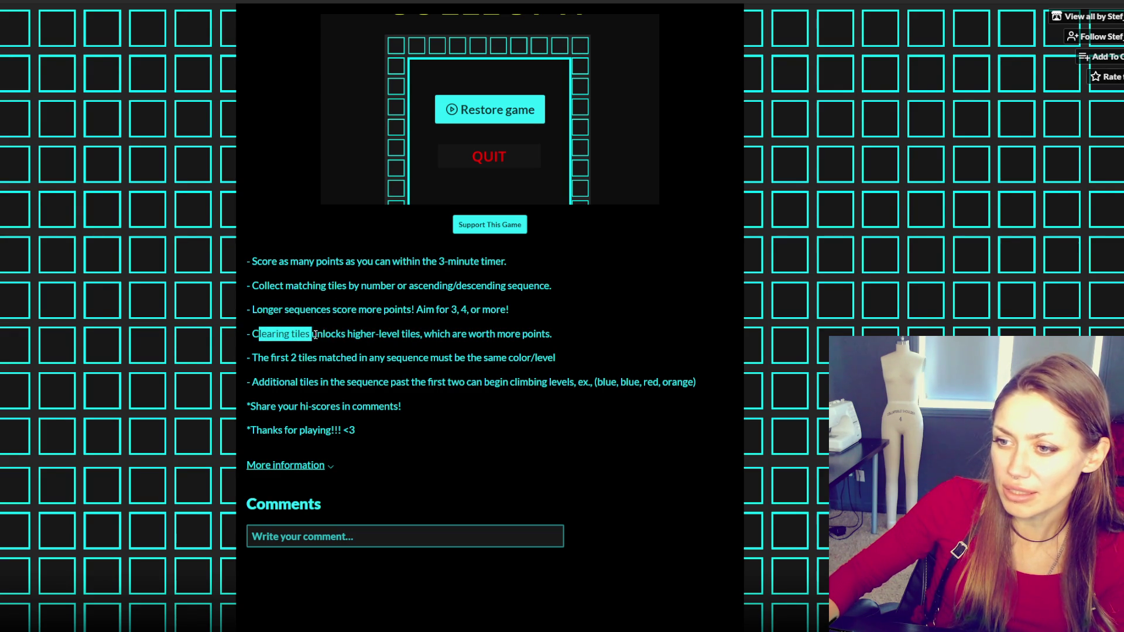
{"action": "left_click_drag", "start_coordinate": [427, 339], "coordinate": [553, 338]}
{"action": "left_click", "coordinate": [556, 340]}
{"action": "left_click_drag", "start_coordinate": [258, 357], "coordinate": [583, 367]}
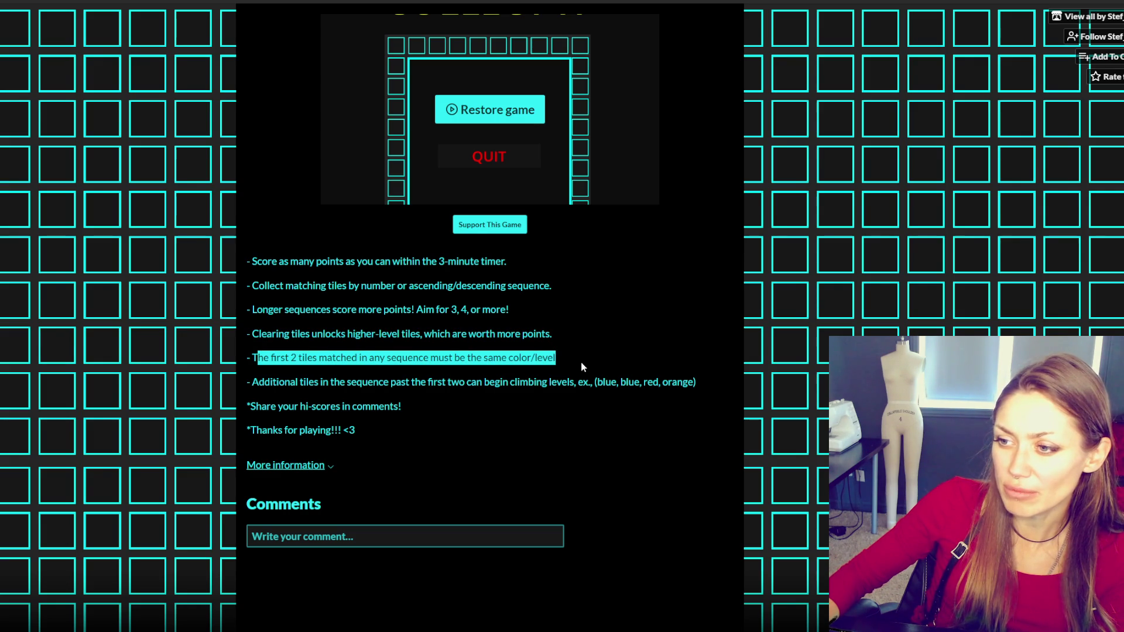
{"action": "triple_click", "coordinate": [377, 381]}
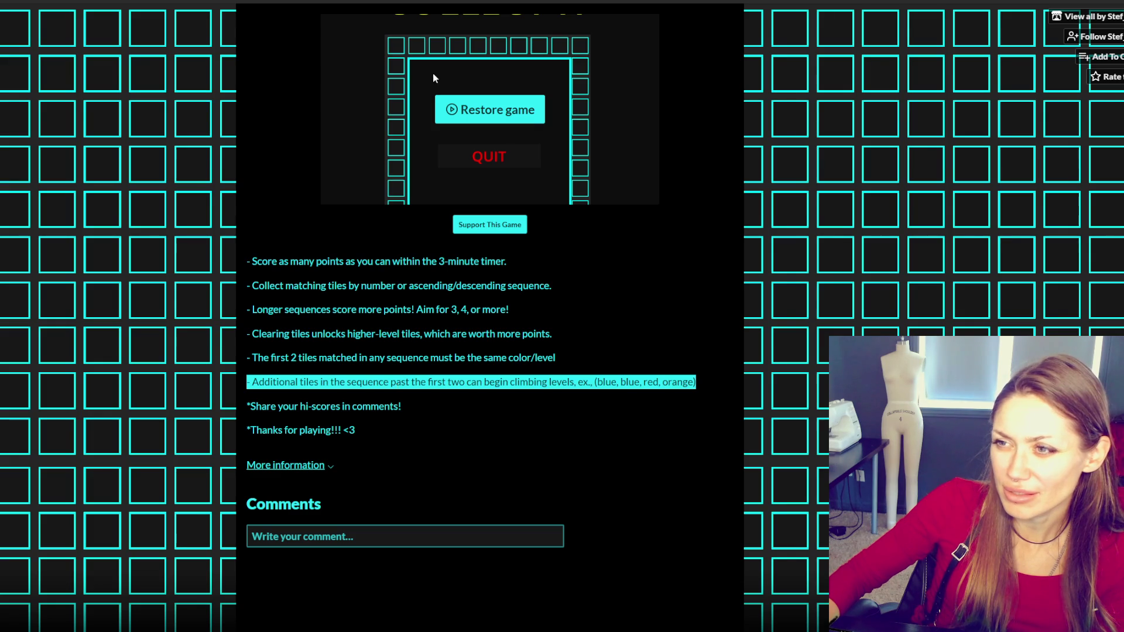
{"action": "left_click", "coordinate": [477, 109]}
- Uncover tiles in the right column and bottom row, then match the two 7s for points
{"action": "left_click", "coordinate": [753, 588]}
{"action": "left_click", "coordinate": [761, 538]}
{"action": "left_click", "coordinate": [584, 591]}
{"action": "left_click", "coordinate": [541, 583]}
{"action": "left_click", "coordinate": [586, 468]}
{"action": "left_click", "coordinate": [466, 527]}
{"action": "left_click", "coordinate": [460, 576]}
{"action": "left_click", "coordinate": [413, 542]}
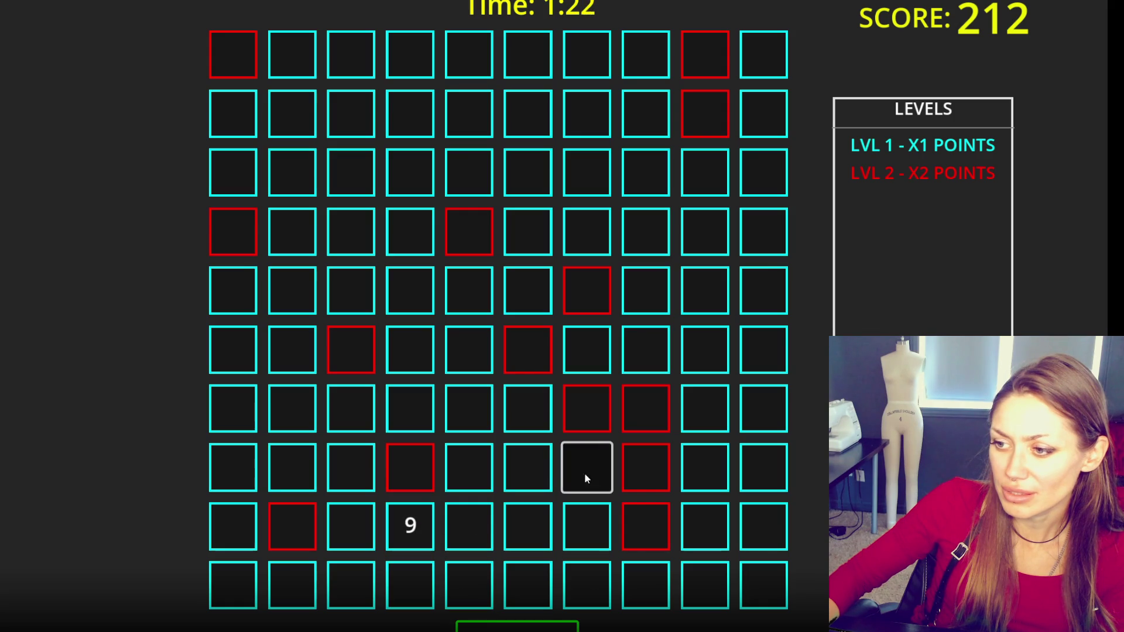
{"action": "left_click", "coordinate": [584, 473]}
{"action": "left_click", "coordinate": [767, 532]}
{"action": "left_click", "coordinate": [748, 527]}
{"action": "left_click", "coordinate": [587, 469]}
- Reveal tiles across the lower left, row 8 and the bottom-right corner looking for pairs
{"action": "left_click", "coordinate": [419, 538]}
{"action": "left_click", "coordinate": [354, 530]}
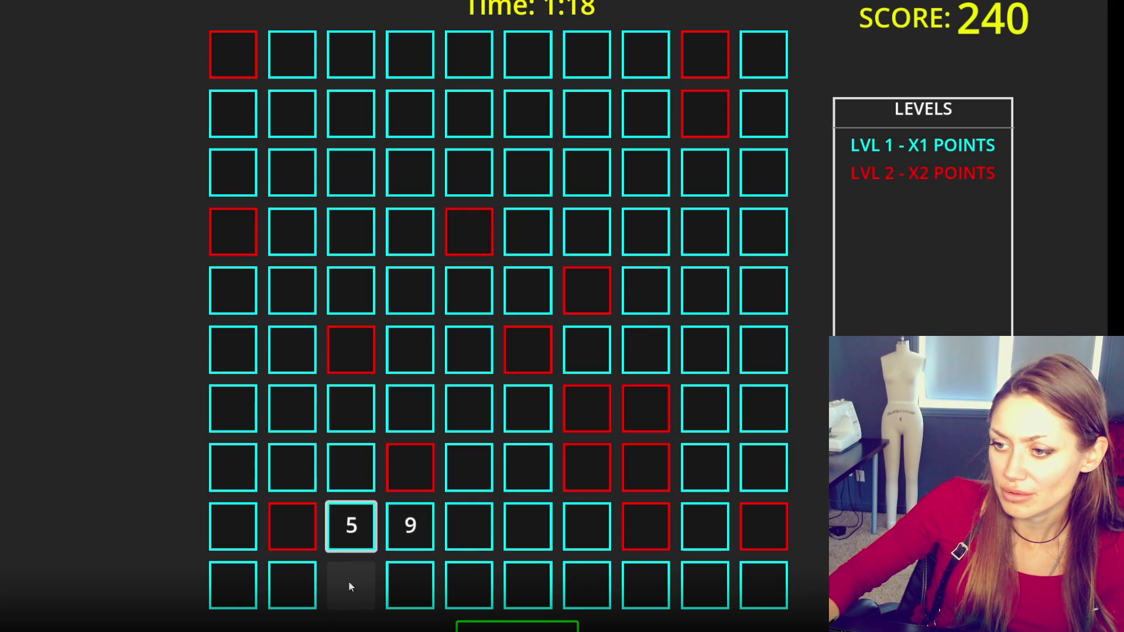
{"action": "left_click", "coordinate": [229, 533]}
{"action": "left_click", "coordinate": [290, 476]}
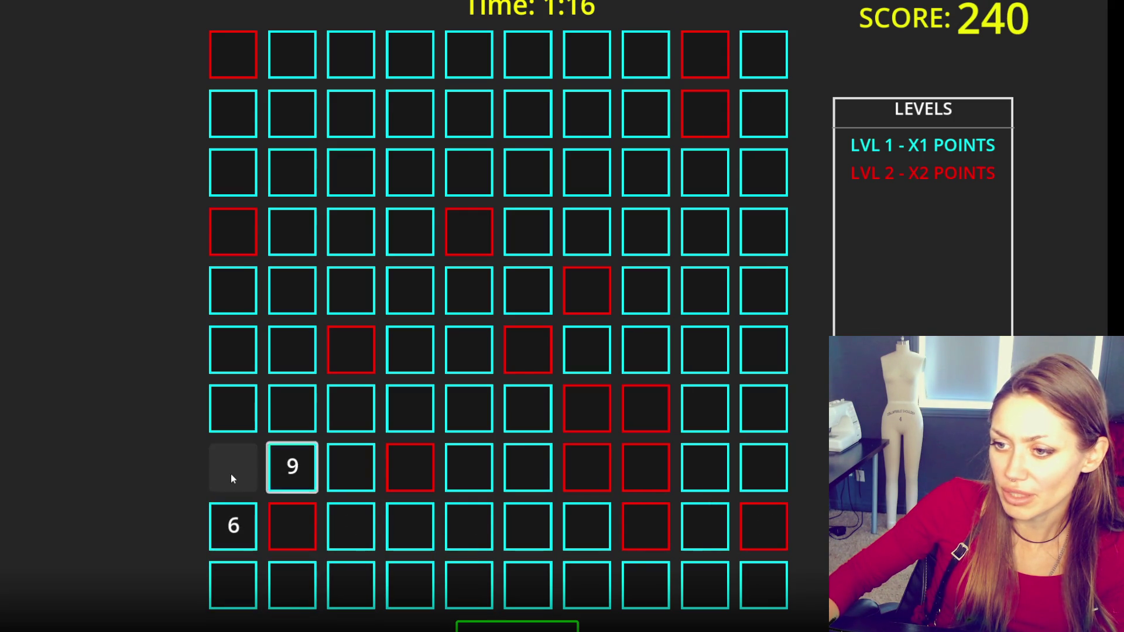
{"action": "left_click", "coordinate": [477, 466]}
{"action": "left_click", "coordinate": [528, 467]}
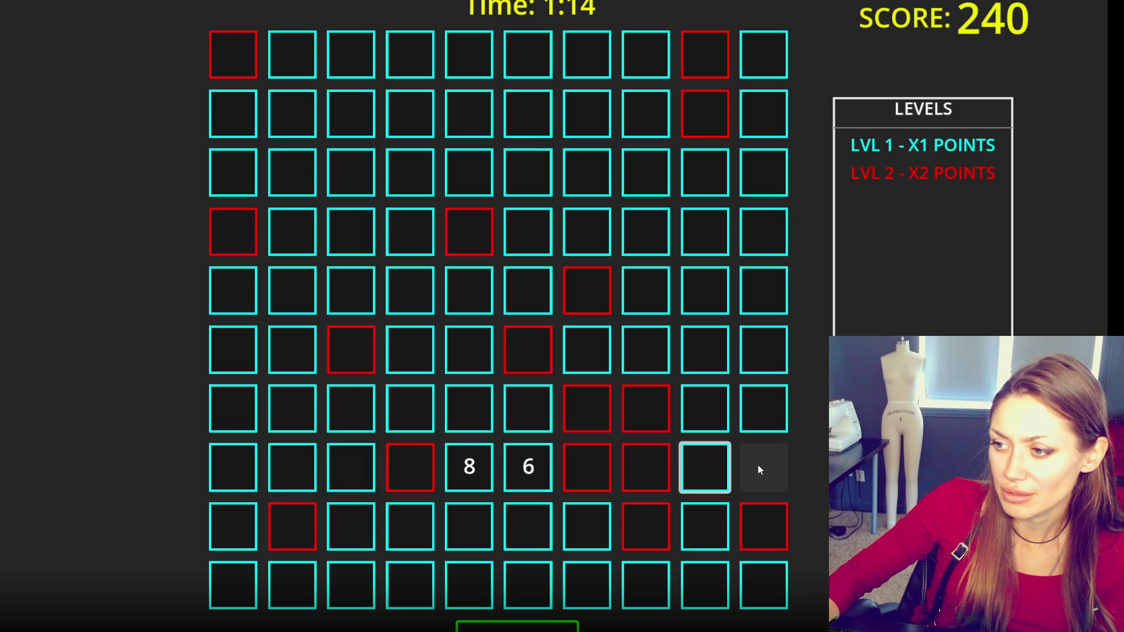
{"action": "left_click", "coordinate": [757, 465]}
{"action": "left_click", "coordinate": [708, 469]}
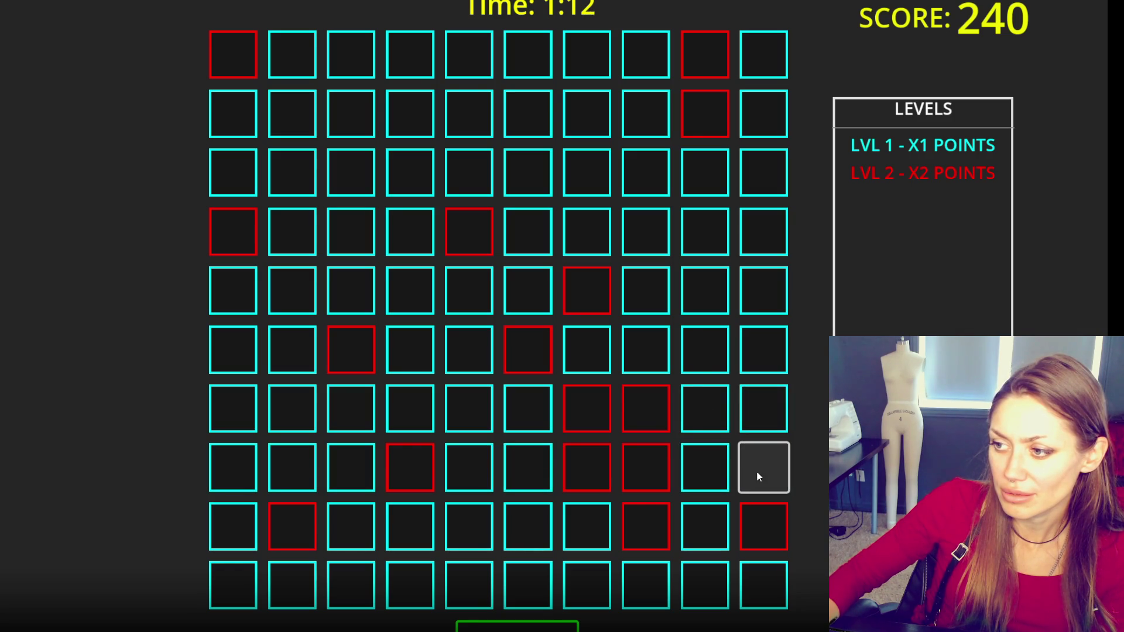
{"action": "left_click", "coordinate": [758, 468]}
{"action": "left_click", "coordinate": [704, 468]}
{"action": "left_click", "coordinate": [759, 590]}
{"action": "left_click", "coordinate": [718, 603]}
- Score a 1-2-3 sequence in the bottom-right corner and reveal the nearby tiles
{"action": "left_click", "coordinate": [715, 547]}
{"action": "left_click", "coordinate": [761, 586]}
{"action": "left_click", "coordinate": [764, 467]}
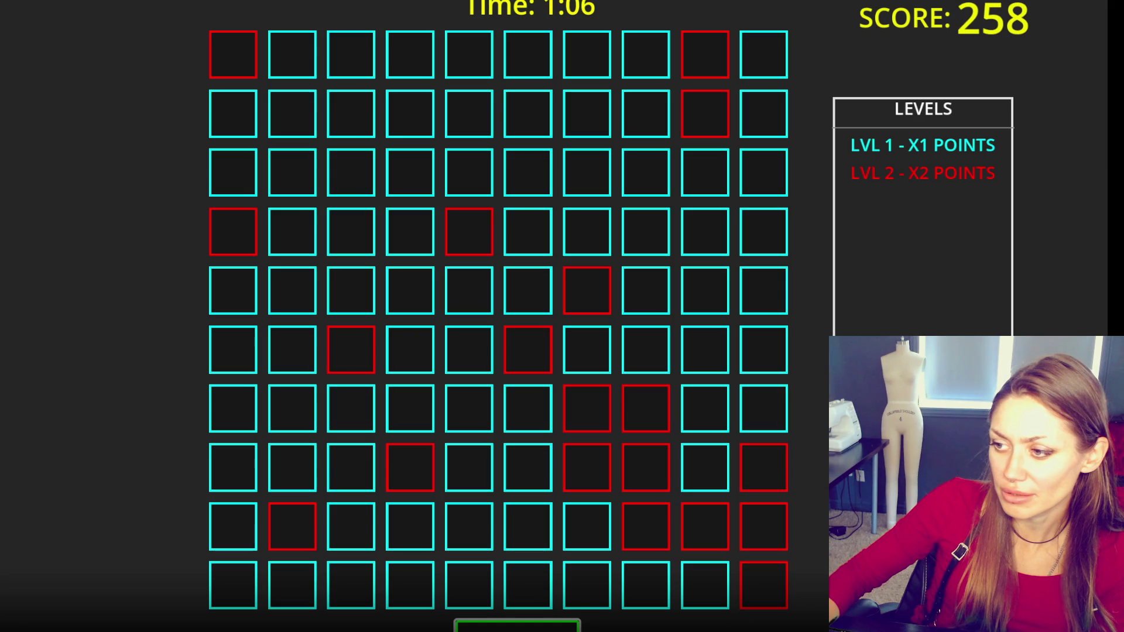
{"action": "left_click", "coordinate": [706, 477]}
{"action": "left_click", "coordinate": [704, 582]}
- Find and chain the 4, 5 and 6 tiles in columns 9 and 10
{"action": "left_click", "coordinate": [743, 414]}
{"action": "left_click", "coordinate": [714, 413]}
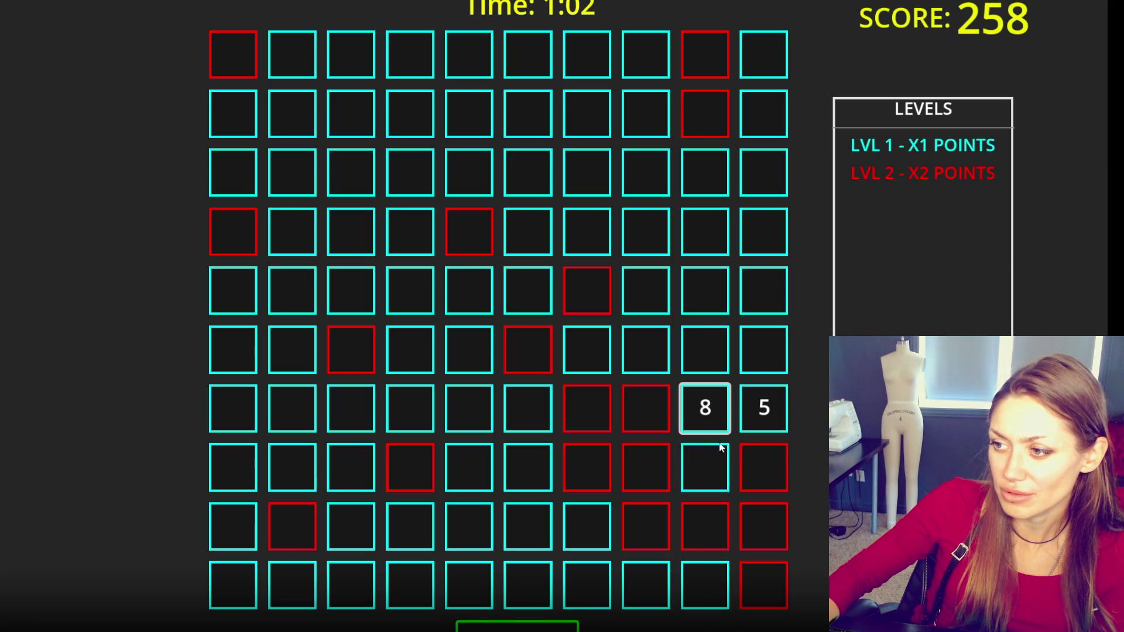
{"action": "left_click", "coordinate": [708, 351]}
{"action": "left_click", "coordinate": [757, 369]}
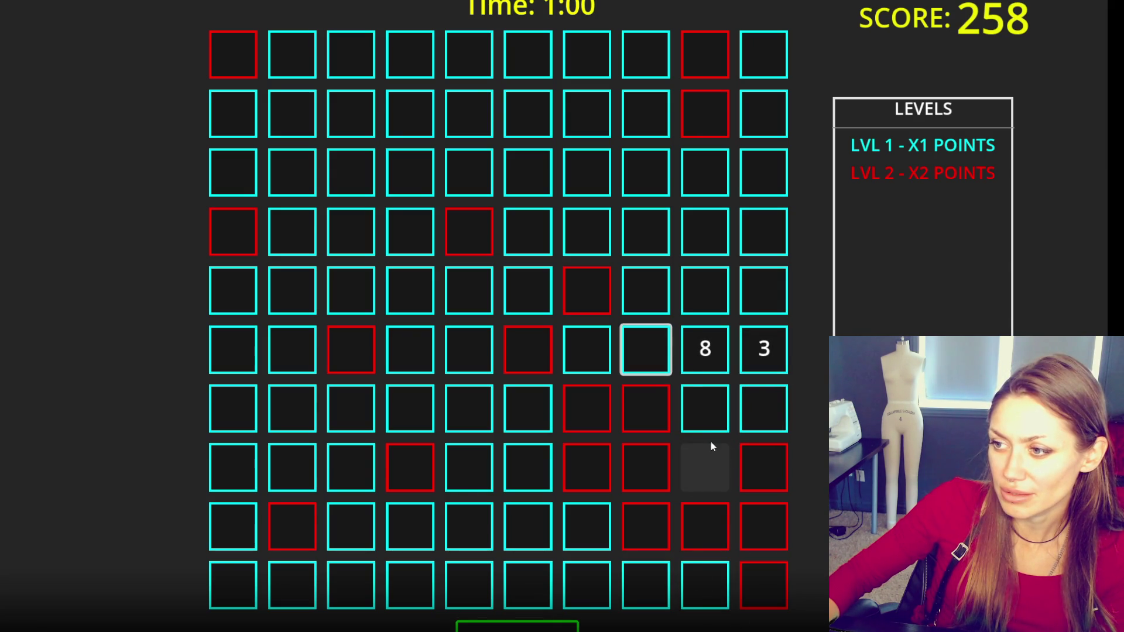
{"action": "left_click", "coordinate": [712, 468]}
{"action": "left_click", "coordinate": [777, 432]}
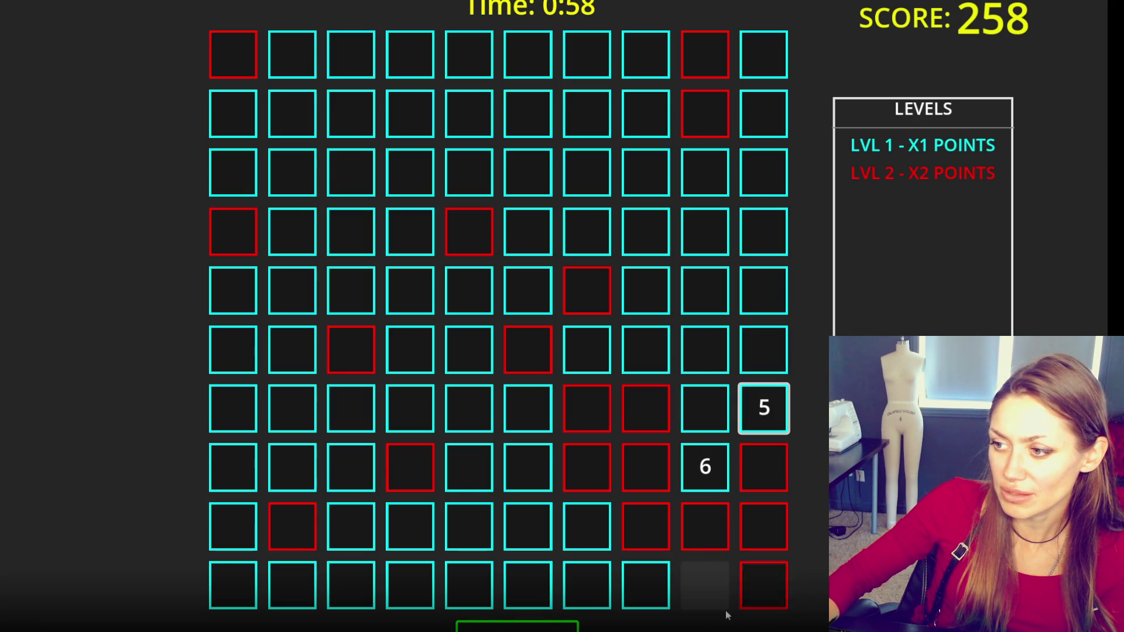
{"action": "left_click", "coordinate": [702, 588]}
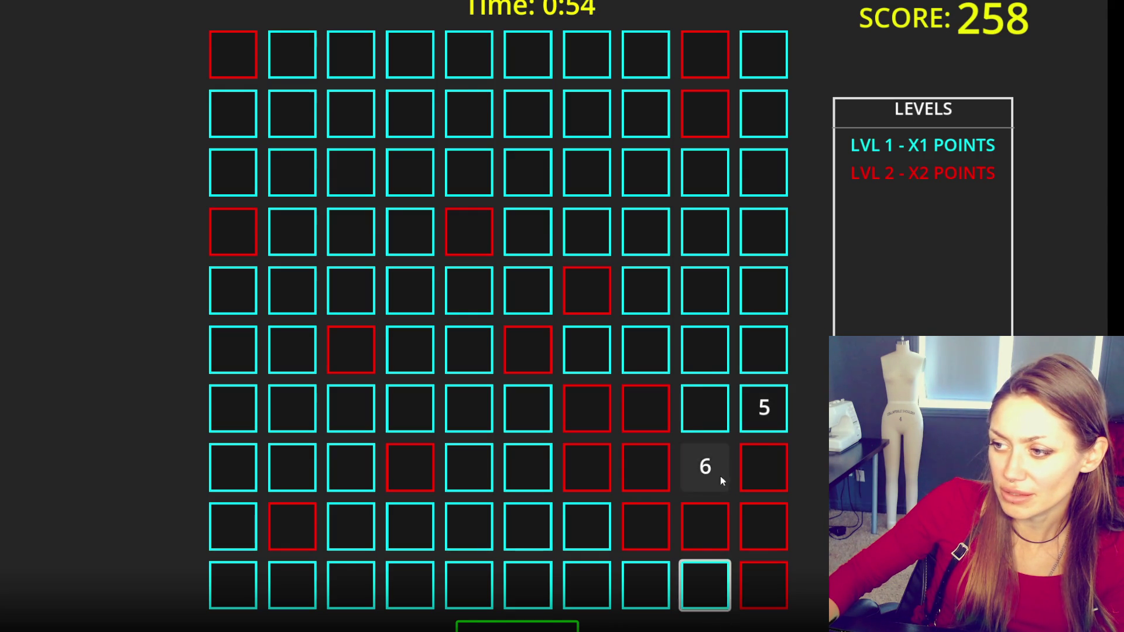
{"action": "left_click", "coordinate": [705, 467]}
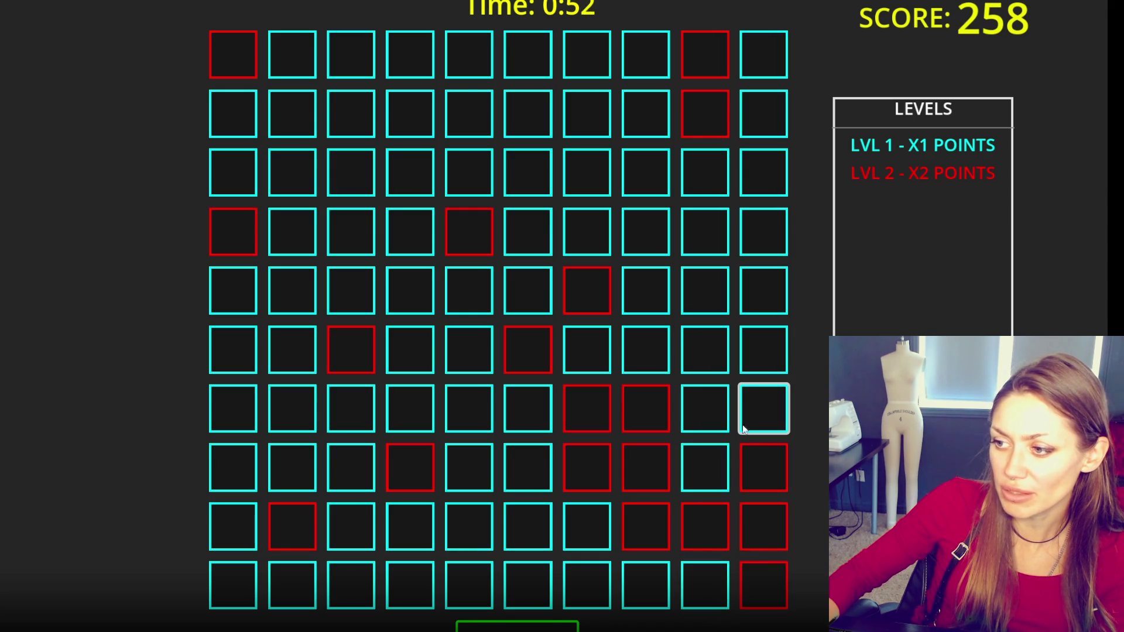
{"action": "left_click", "coordinate": [755, 413]}
{"action": "left_click", "coordinate": [703, 586]}
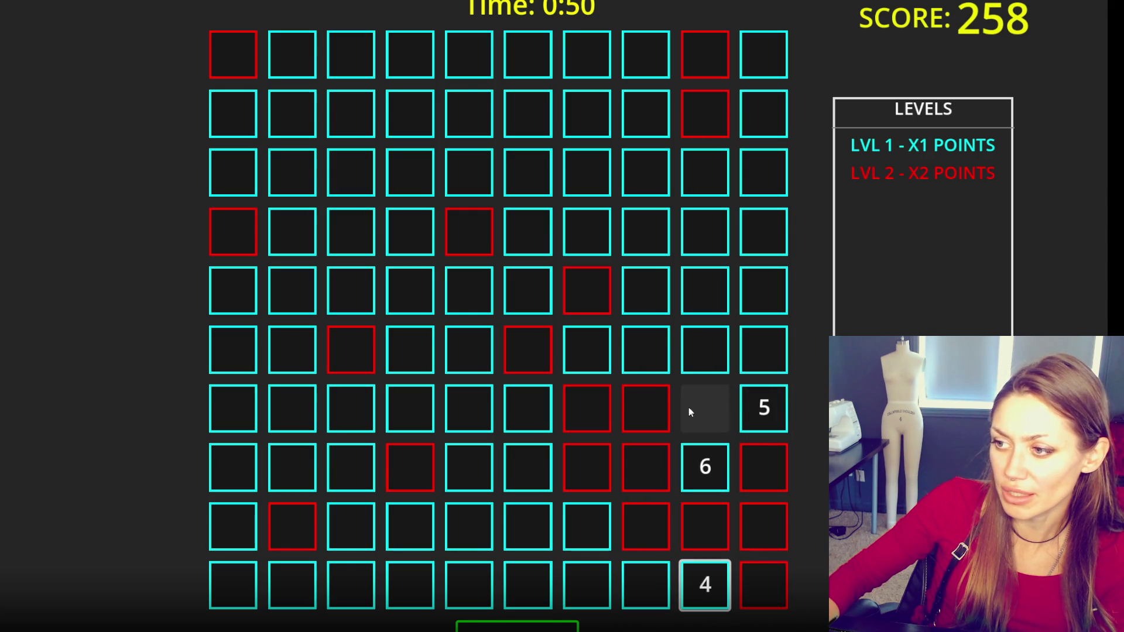
- Reveal the 3 through 8 tiles in rows 6–10 on the right side
{"action": "left_click", "coordinate": [705, 370]}
{"action": "left_click", "coordinate": [658, 365]}
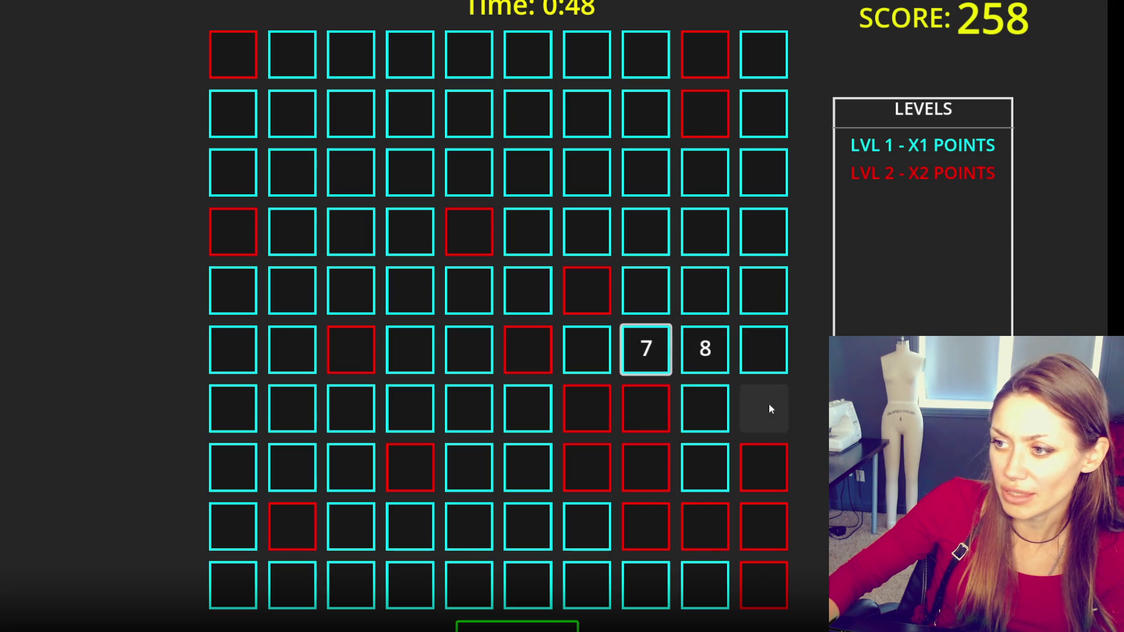
{"action": "left_click", "coordinate": [761, 357]}
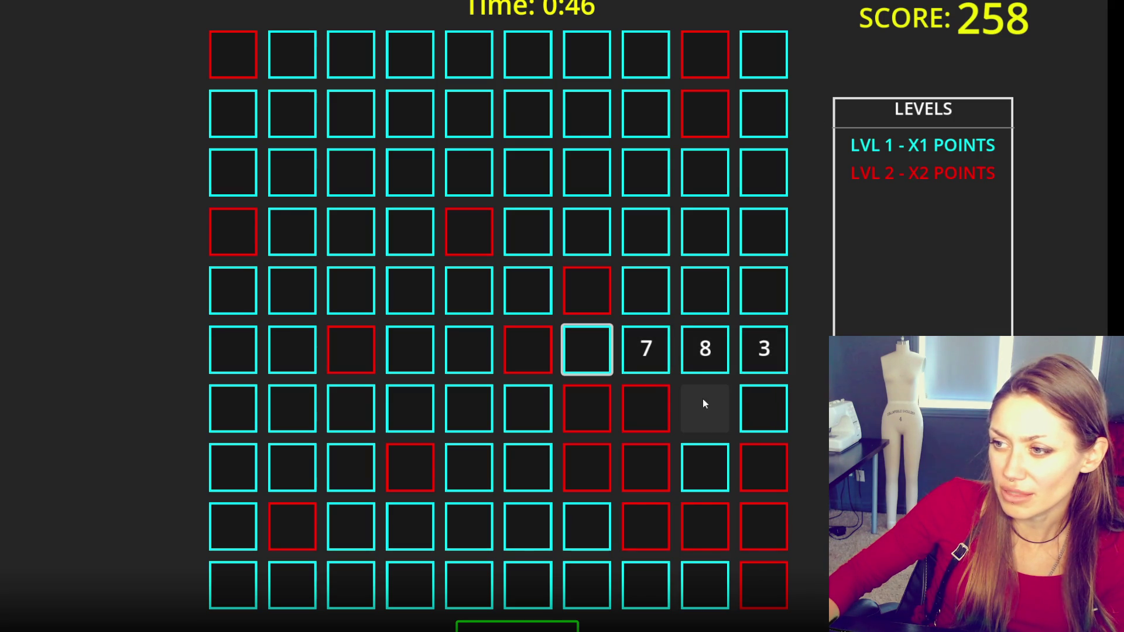
{"action": "left_click", "coordinate": [767, 360]}
{"action": "left_click", "coordinate": [707, 569]}
{"action": "left_click", "coordinate": [726, 469]}
{"action": "left_click", "coordinate": [752, 346]}
{"action": "left_click", "coordinate": [755, 351]}
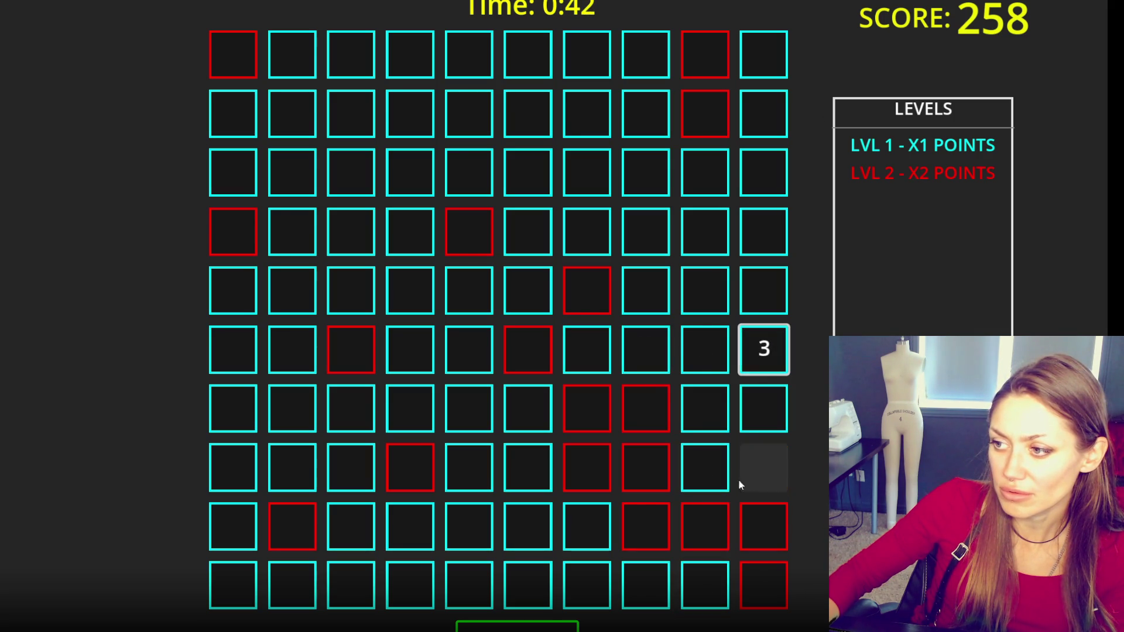
{"action": "left_click", "coordinate": [761, 410]}
{"action": "left_click", "coordinate": [709, 469]}
{"action": "left_click", "coordinate": [641, 342]}
{"action": "left_click", "coordinate": [705, 407]}
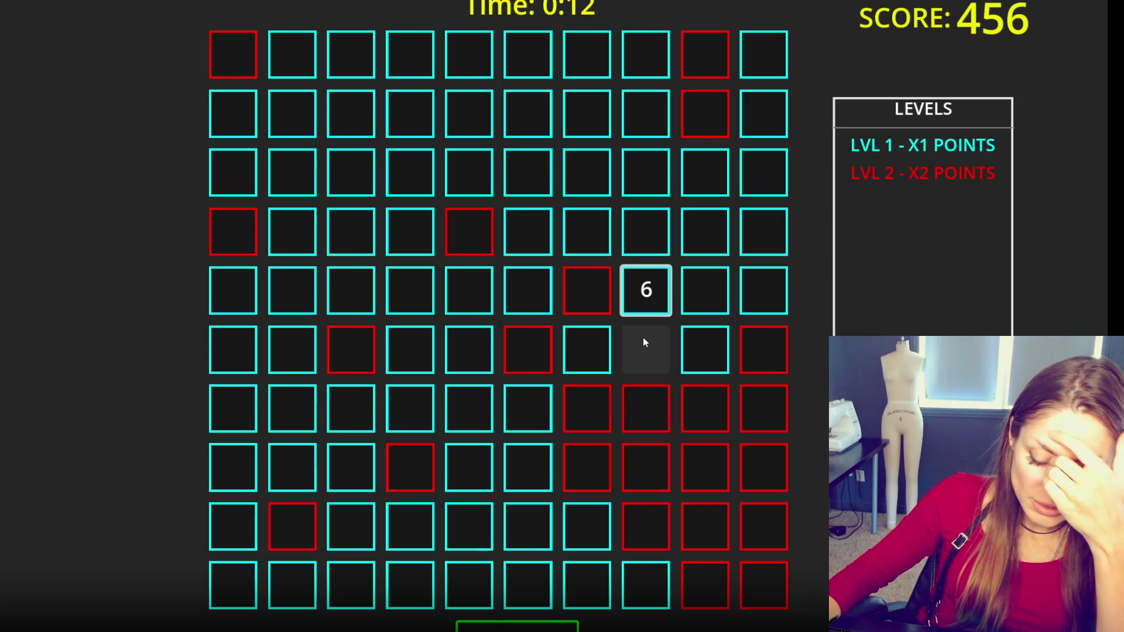
- Match the two 3s in the top row, then dismiss Game Over at 468 to start a new round
{"action": "left_click", "coordinate": [303, 75]}
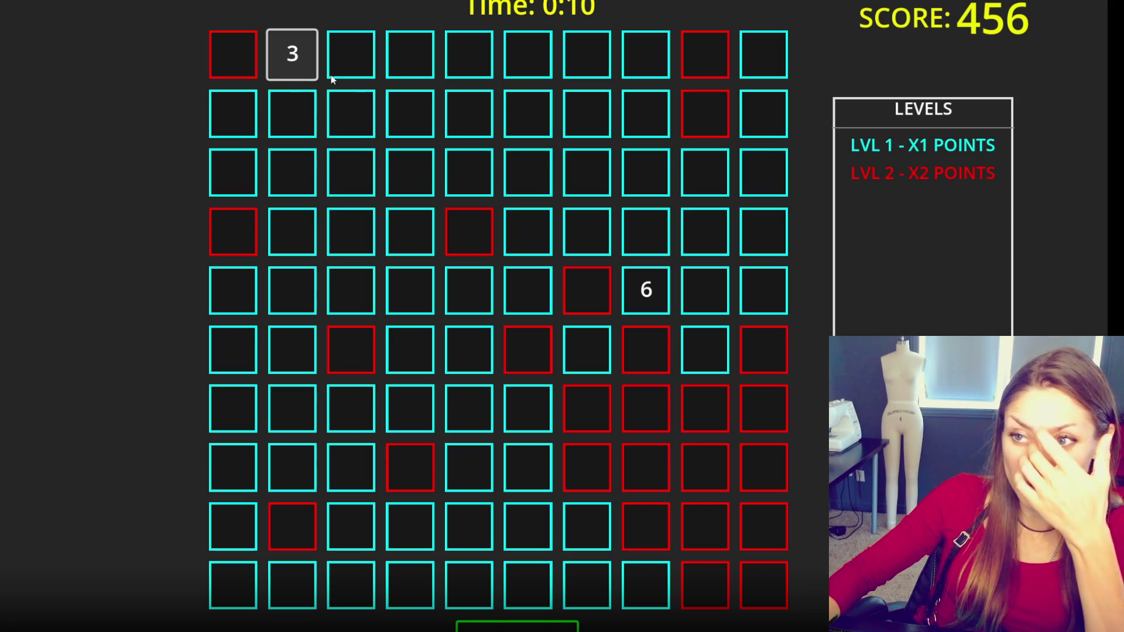
{"action": "left_click", "coordinate": [364, 66]}
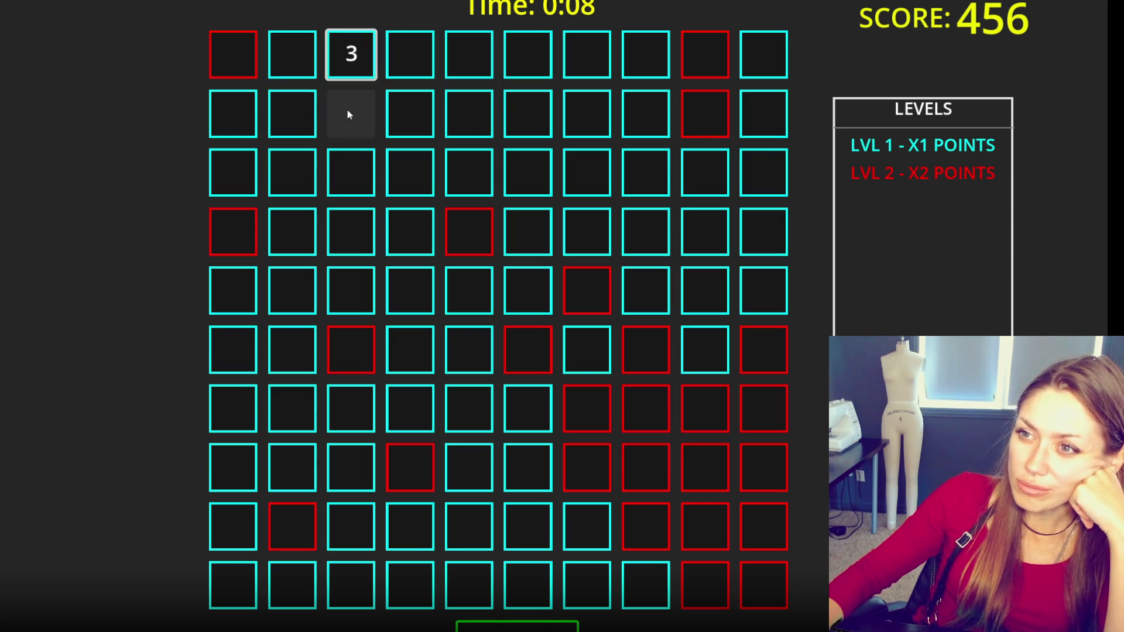
{"action": "left_click", "coordinate": [351, 53]}
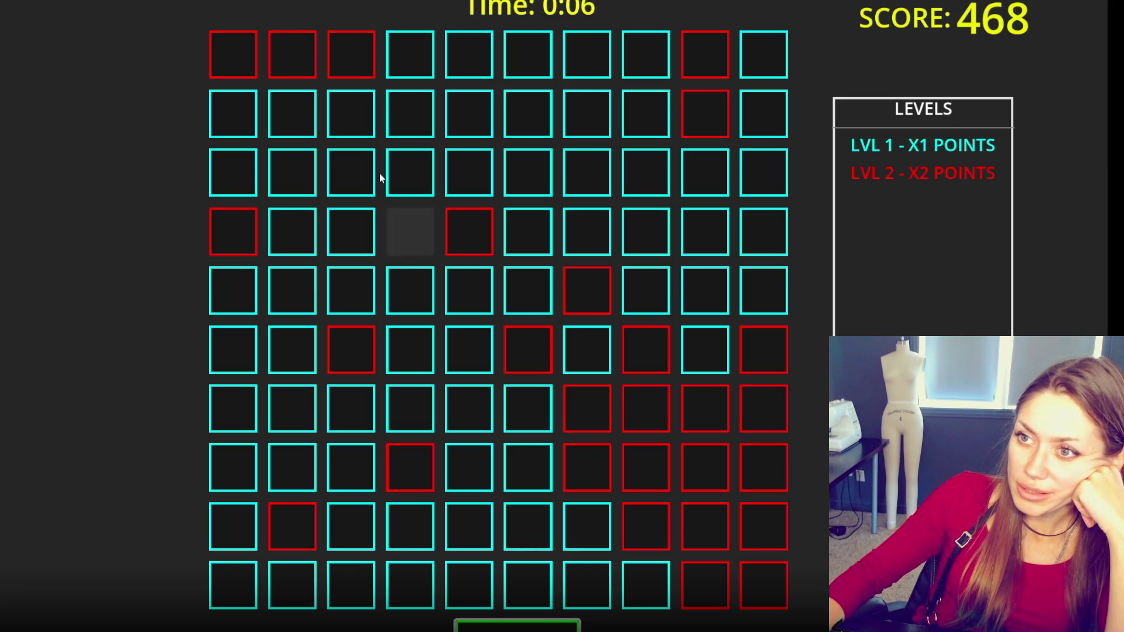
{"action": "left_click", "coordinate": [334, 136]}
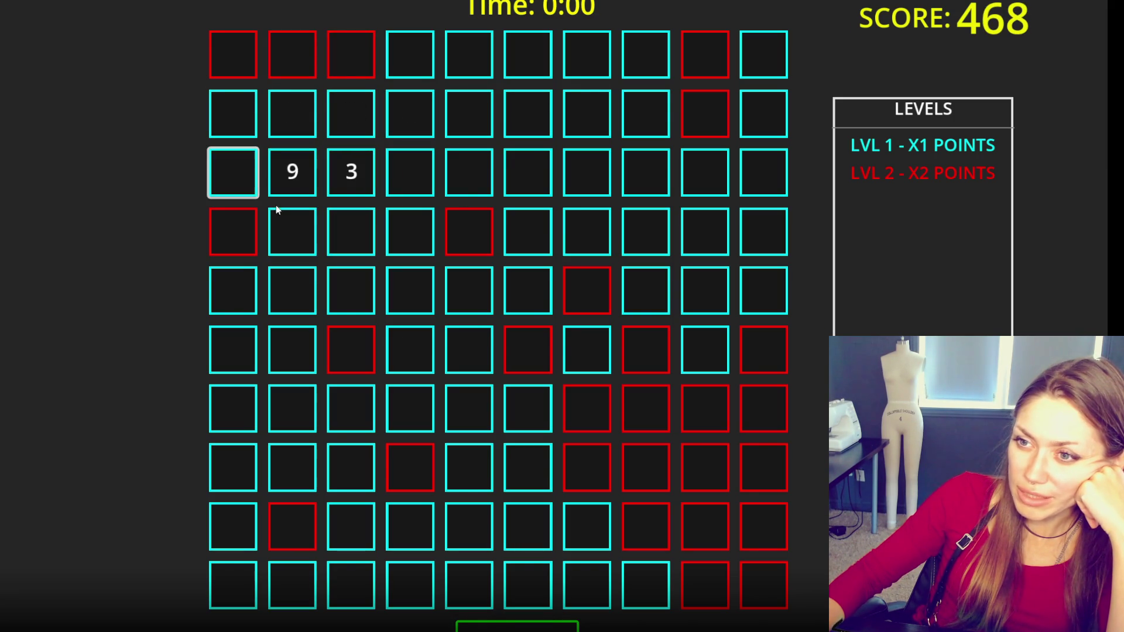
{"action": "left_click", "coordinate": [472, 312]}
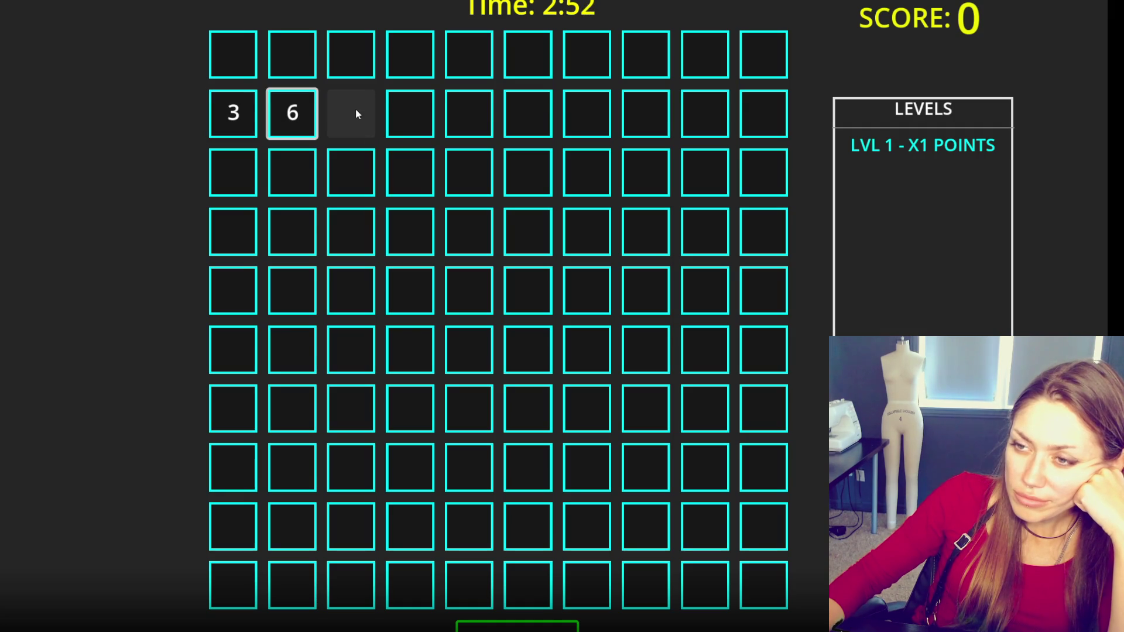
- Reveal numbers in rows 1–3 and match the two 10s in the top-left area
{"action": "left_click", "coordinate": [413, 121]}
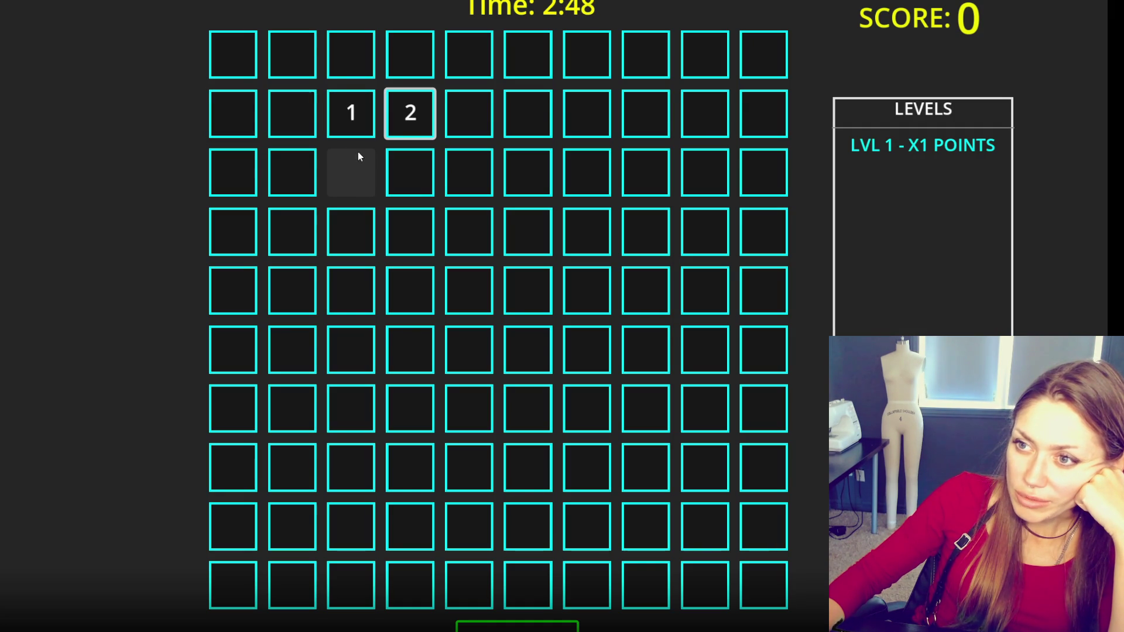
{"action": "left_click", "coordinate": [391, 42]}
{"action": "left_click", "coordinate": [256, 188]}
{"action": "left_click", "coordinate": [401, 175]}
{"action": "left_click", "coordinate": [305, 186]}
{"action": "left_click", "coordinate": [358, 186]}
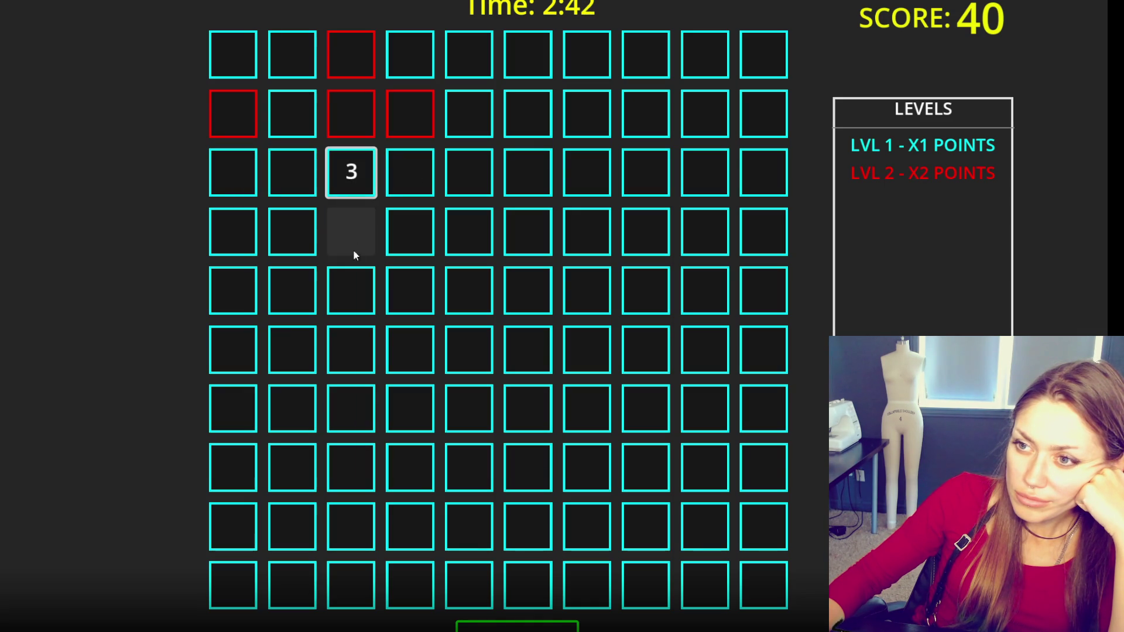
{"action": "left_click", "coordinate": [303, 124]}
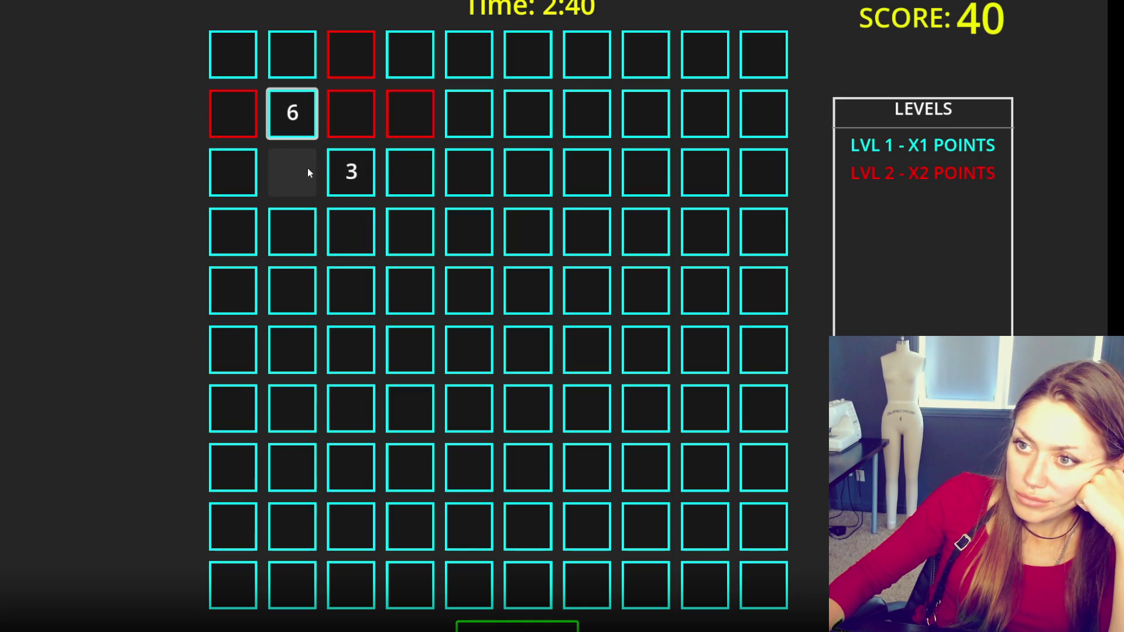
{"action": "left_click", "coordinate": [252, 68]}
{"action": "left_click", "coordinate": [410, 173]}
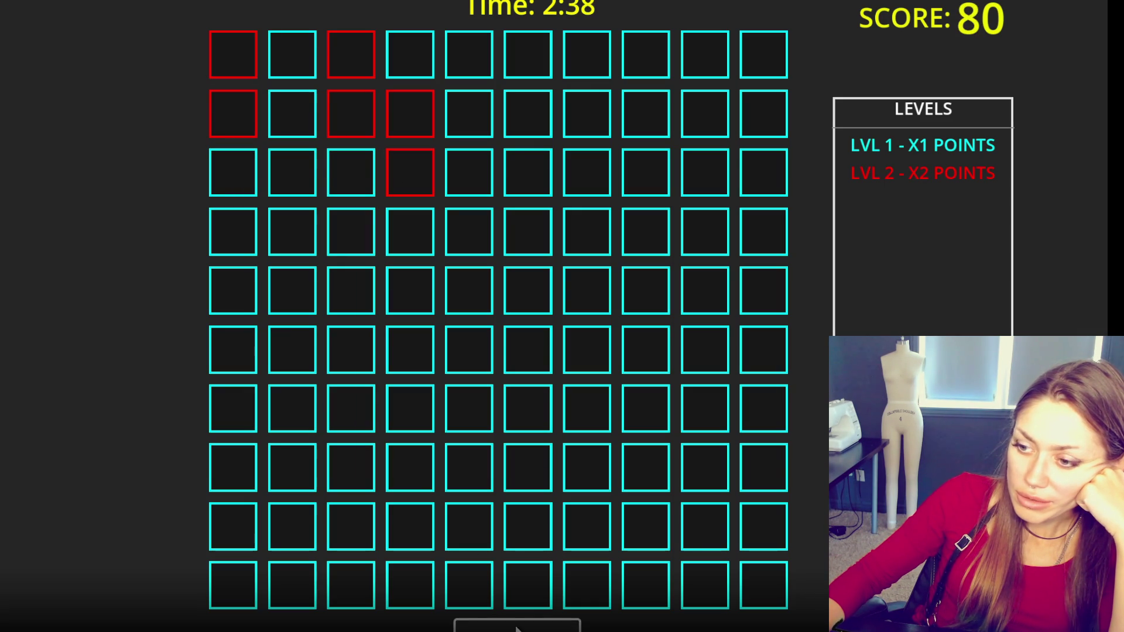
- Reveal row 4 and re-chain row 3 tiles, raising the score to 80
{"action": "left_click", "coordinate": [228, 230]}
{"action": "left_click", "coordinate": [283, 238]}
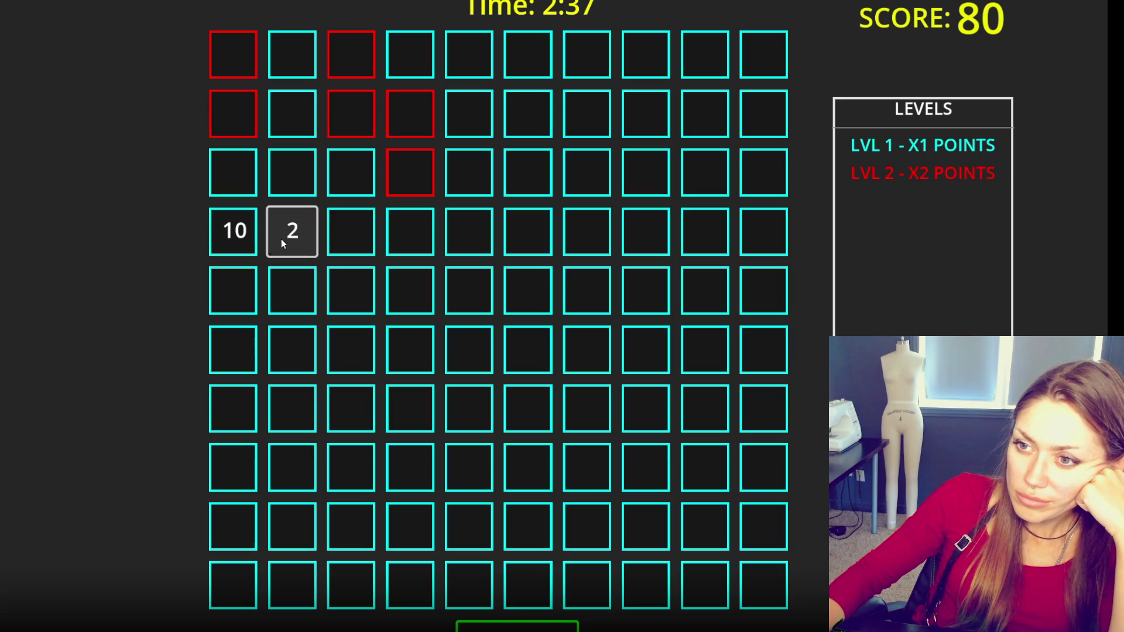
{"action": "left_click", "coordinate": [421, 246]}
{"action": "left_click", "coordinate": [351, 235]}
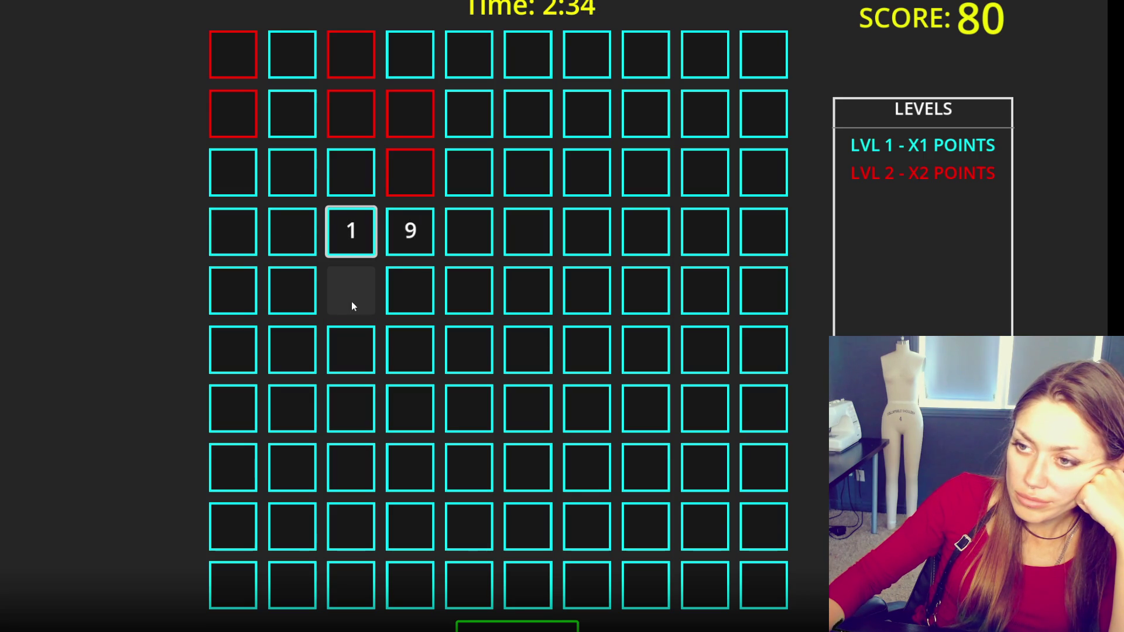
{"action": "left_click", "coordinate": [337, 169]}
{"action": "left_click", "coordinate": [282, 176]}
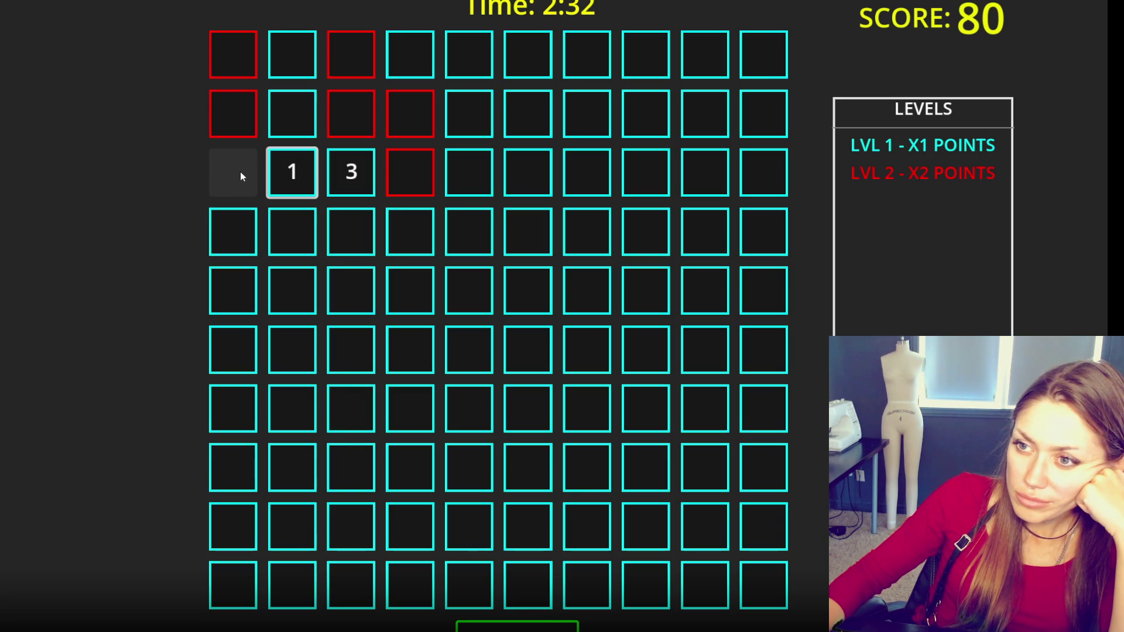
{"action": "left_click", "coordinate": [240, 171]}
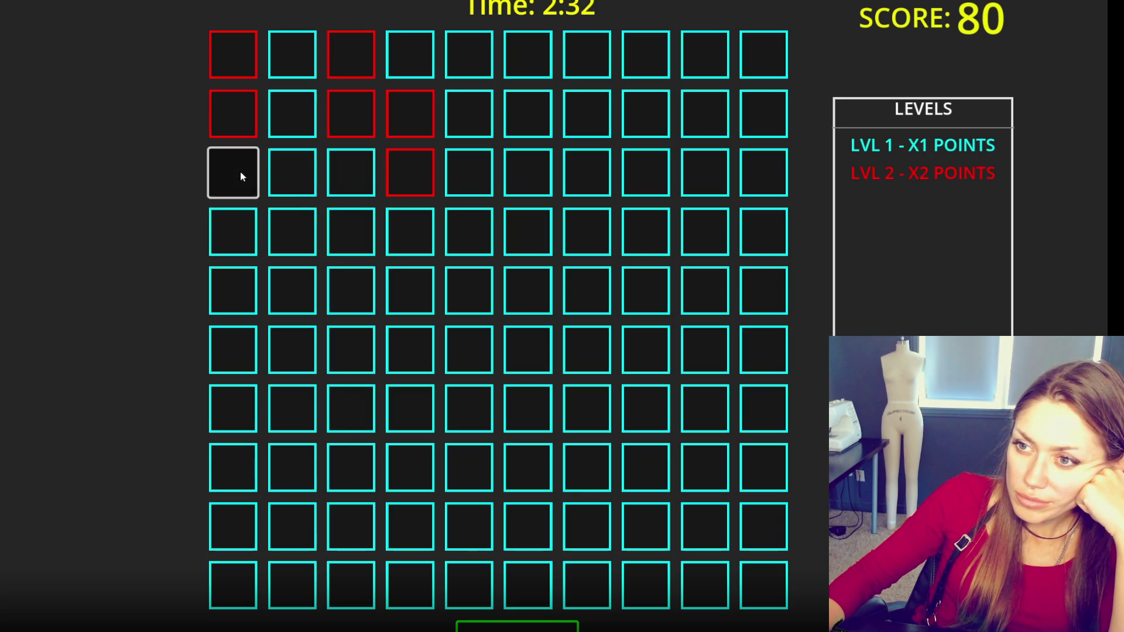
{"action": "left_click", "coordinate": [293, 123]}
{"action": "left_click", "coordinate": [424, 44]}
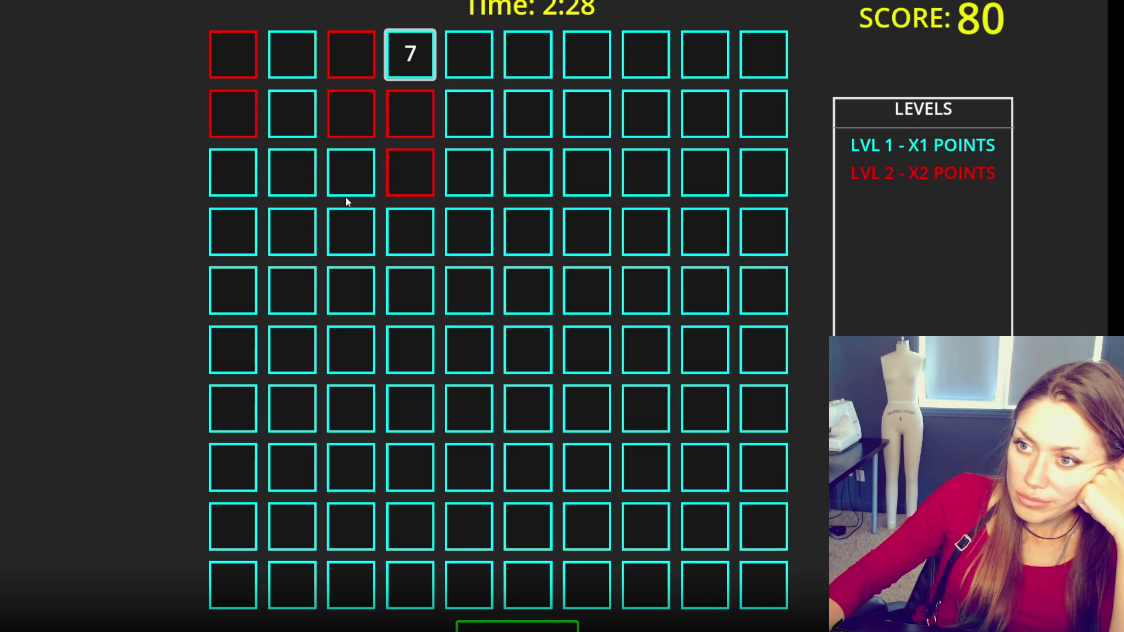
{"action": "left_click", "coordinate": [354, 186]}
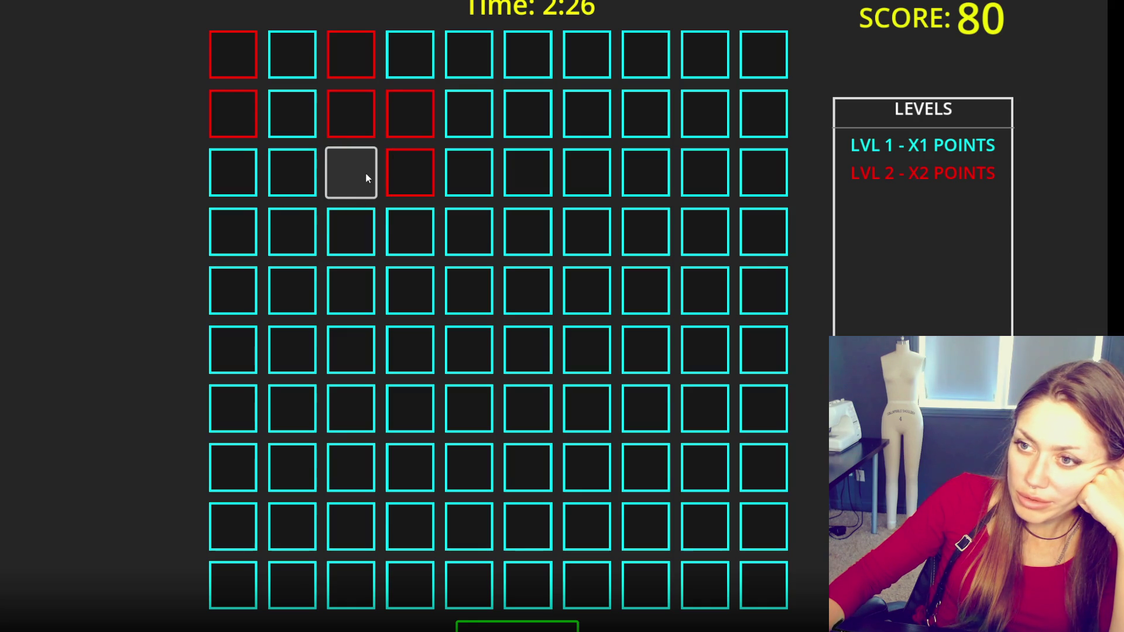
{"action": "left_click", "coordinate": [242, 290]}
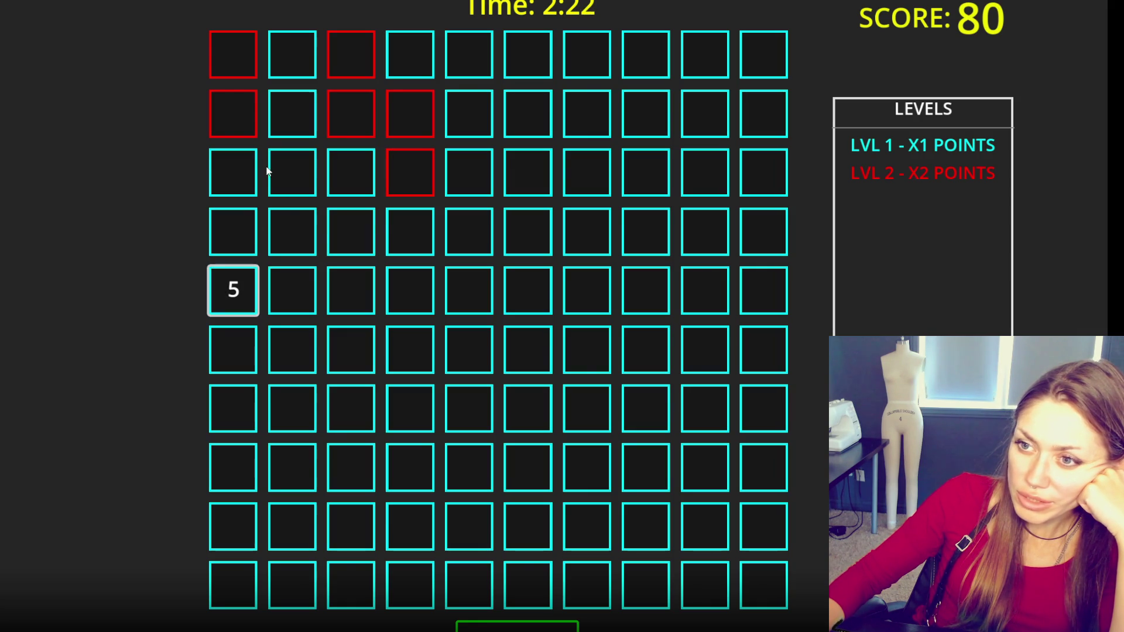
- Uncover the left-side cells in rows 5–9, finding a 1, 2, 3, 4 and 5
{"action": "left_click", "coordinate": [306, 297]}
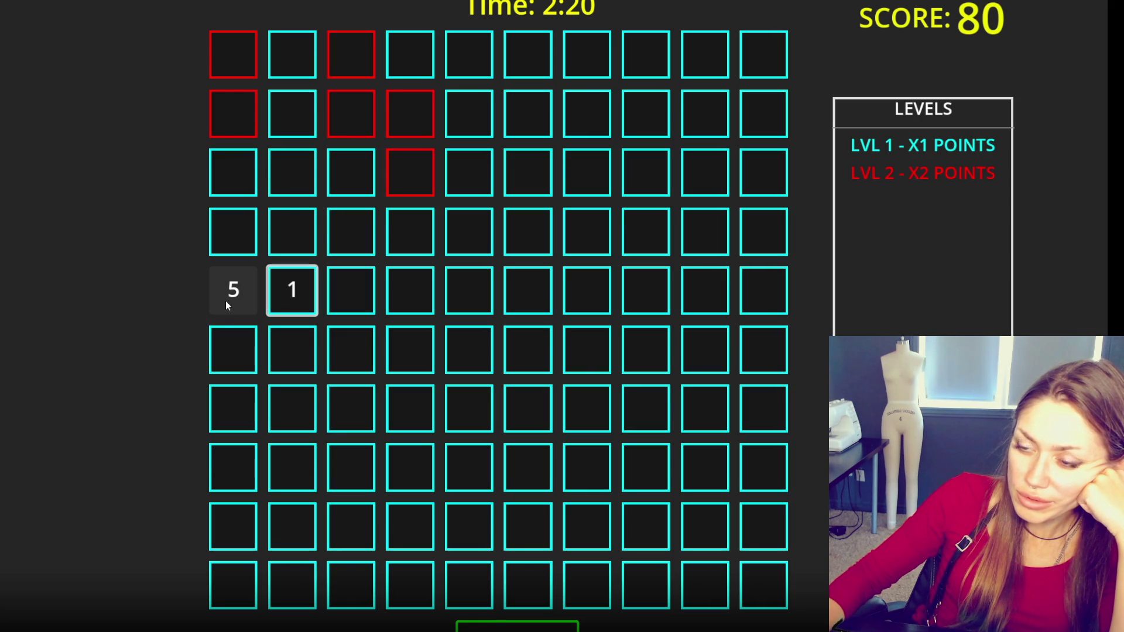
{"action": "left_click", "coordinate": [346, 300]}
{"action": "left_click", "coordinate": [329, 357]}
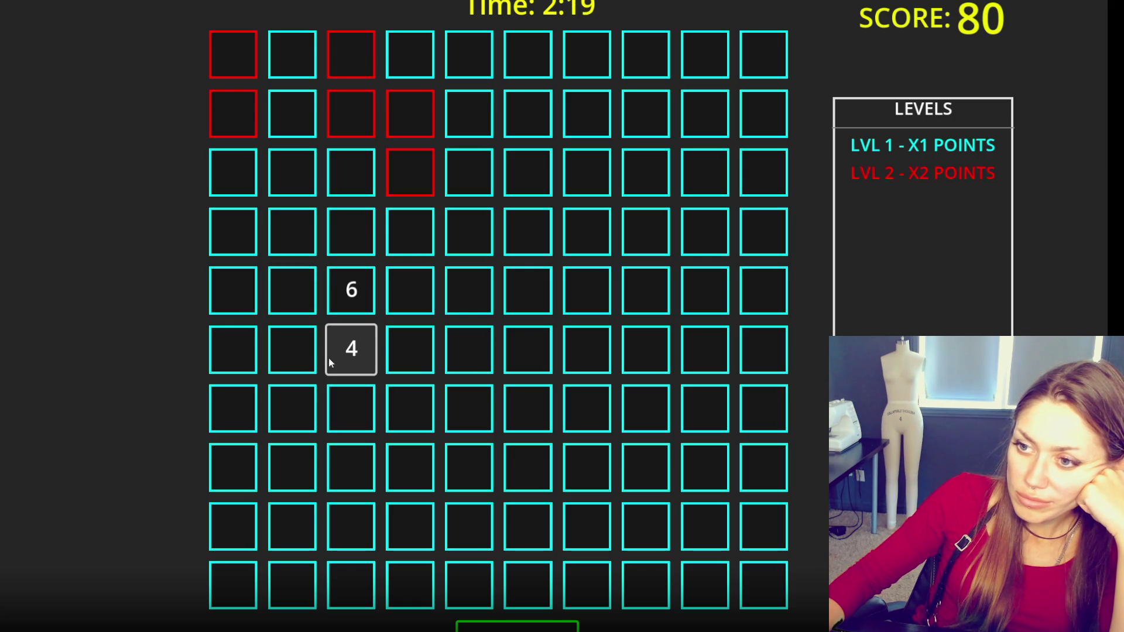
{"action": "left_click", "coordinate": [291, 370]}
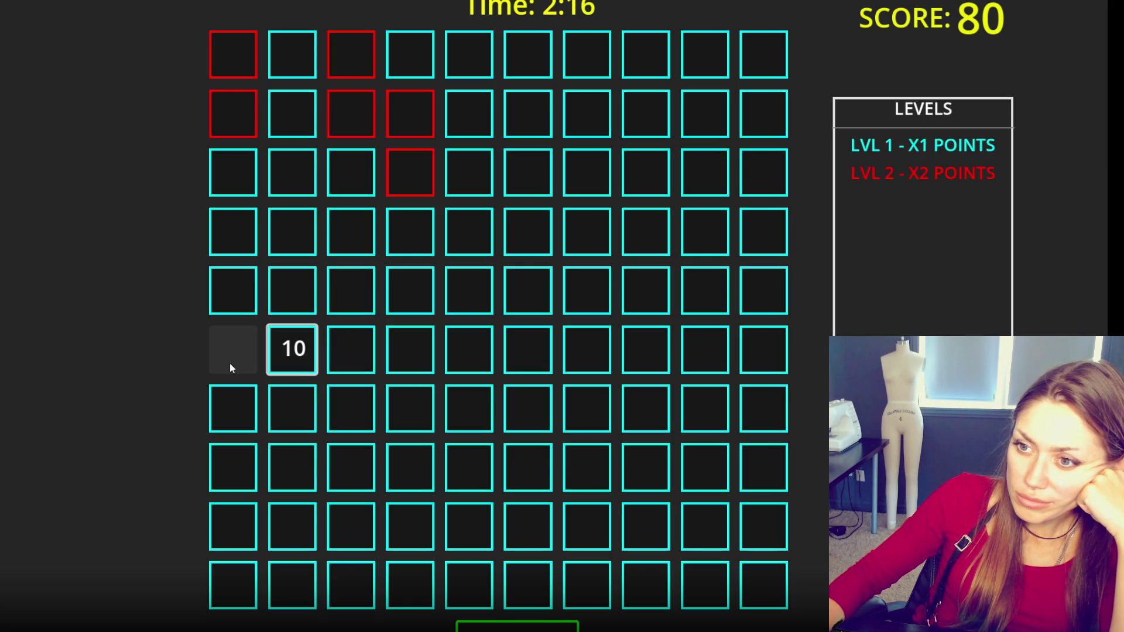
{"action": "left_click", "coordinate": [230, 363]}
{"action": "left_click", "coordinate": [233, 410]}
{"action": "left_click", "coordinate": [294, 418]}
{"action": "left_click", "coordinate": [357, 428]}
{"action": "left_click", "coordinate": [364, 476]}
{"action": "left_click", "coordinate": [289, 467]}
{"action": "left_click", "coordinate": [216, 471]}
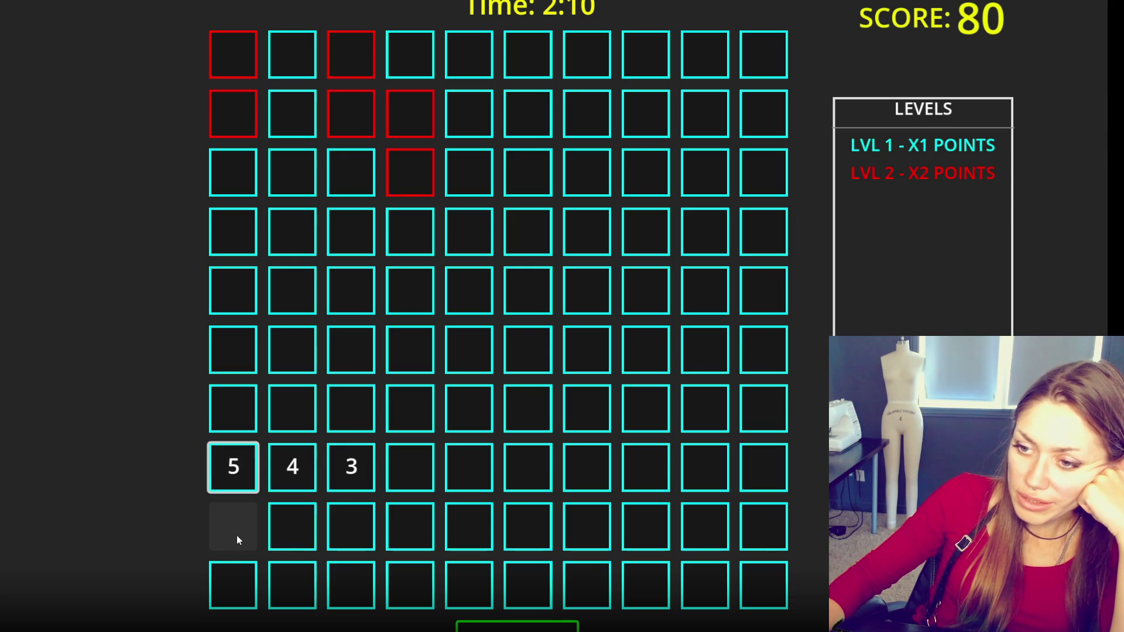
{"action": "left_click", "coordinate": [237, 535]}
- Reveal hidden cells in rows 3, 4 and 9 to restart the number sequence
{"action": "left_click", "coordinate": [276, 539]}
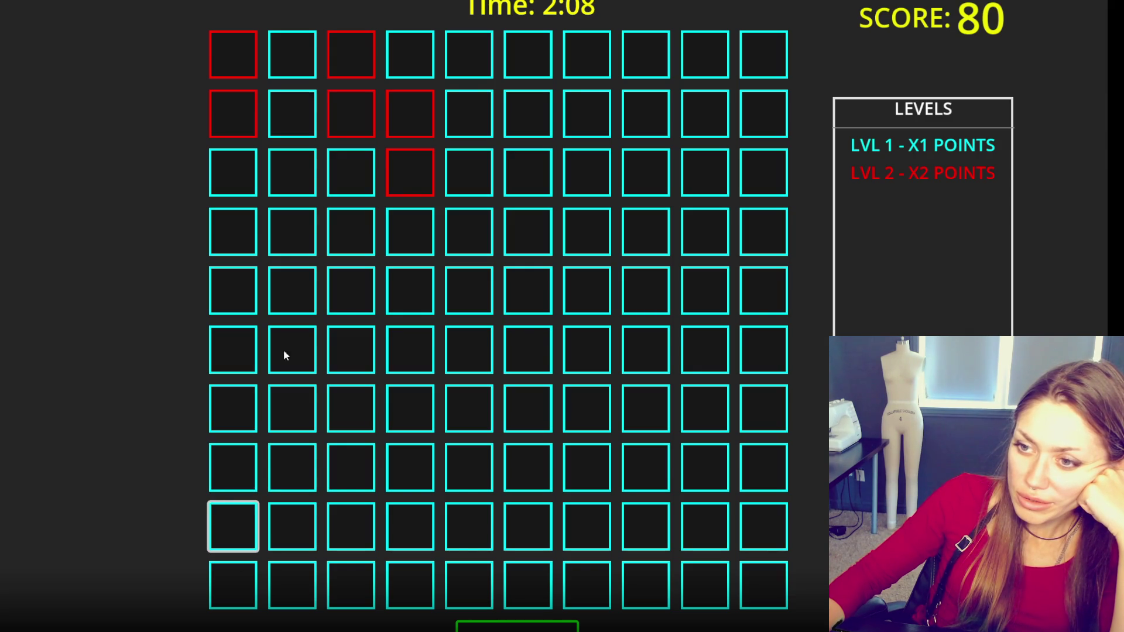
{"action": "left_click", "coordinate": [298, 226]}
{"action": "left_click", "coordinate": [233, 518]}
{"action": "left_click", "coordinate": [351, 222]}
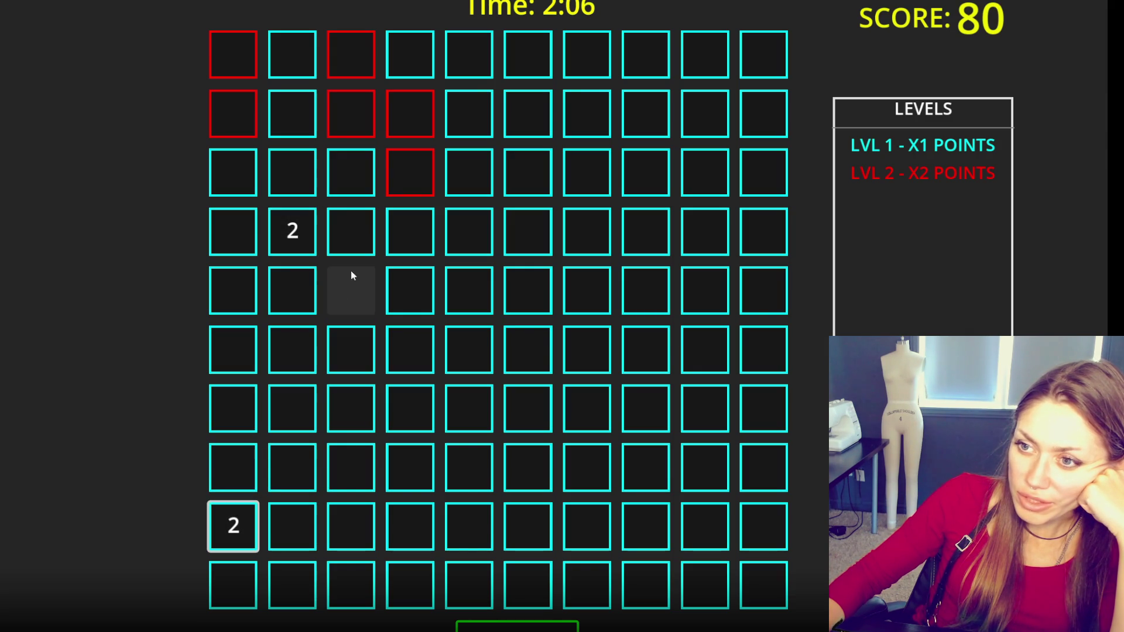
{"action": "left_click", "coordinate": [303, 185]}
{"action": "left_click", "coordinate": [303, 185]}
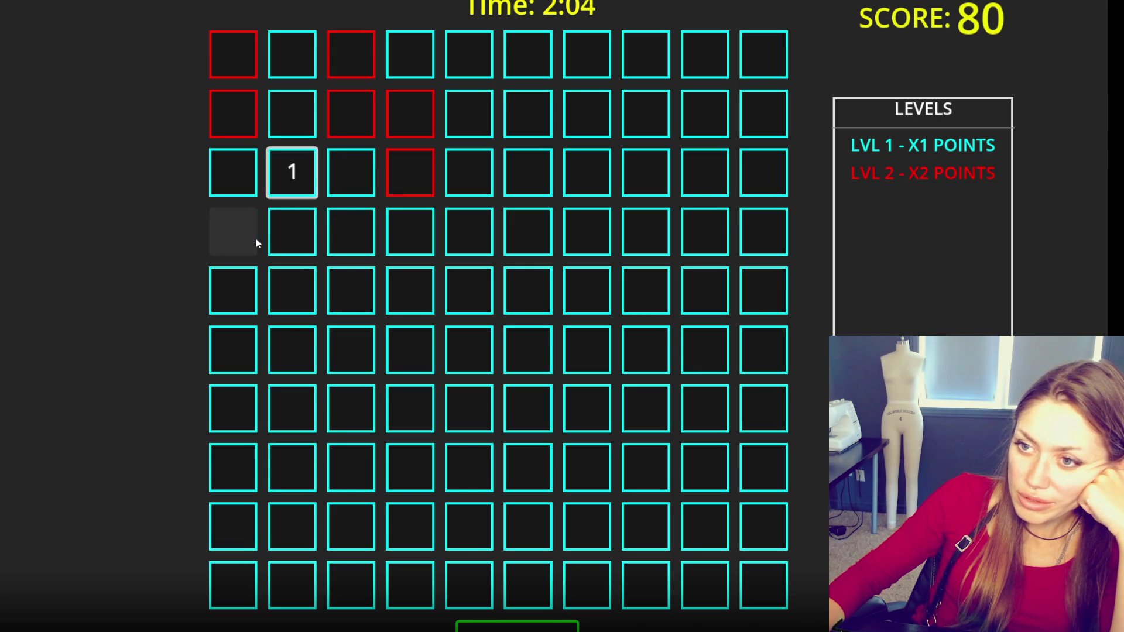
{"action": "left_click", "coordinate": [253, 240]}
- Complete the 1-to-5 sequence using the row 3 cells and the hidden 5, reaching 155 points
{"action": "left_click", "coordinate": [364, 174]}
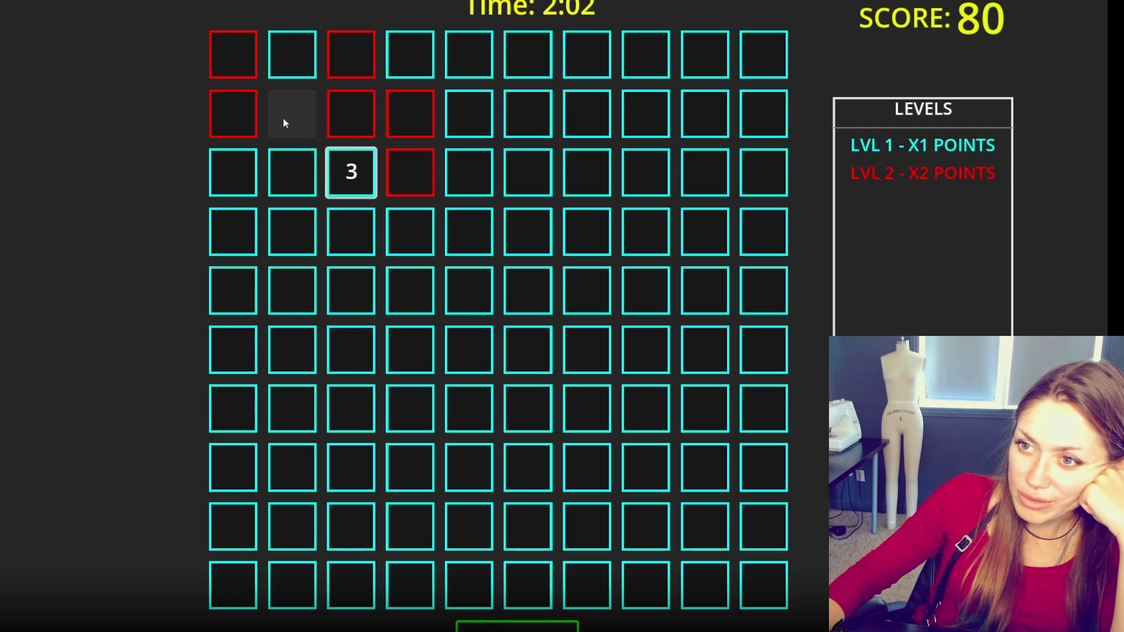
{"action": "left_click", "coordinate": [254, 170]}
{"action": "left_click", "coordinate": [344, 107]}
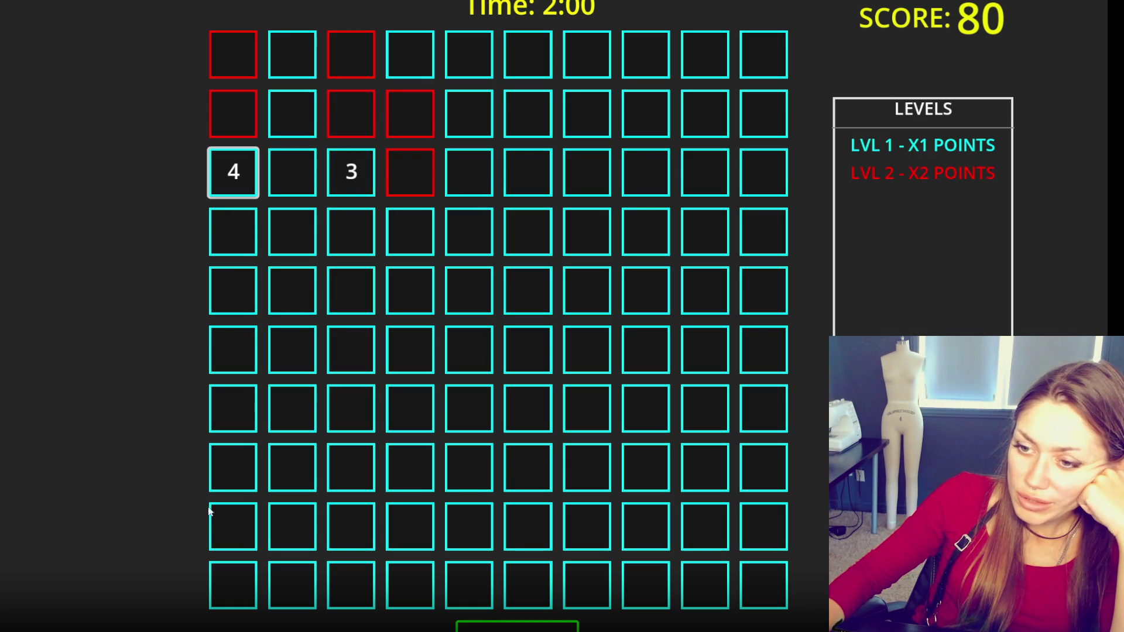
{"action": "left_click", "coordinate": [277, 174]}
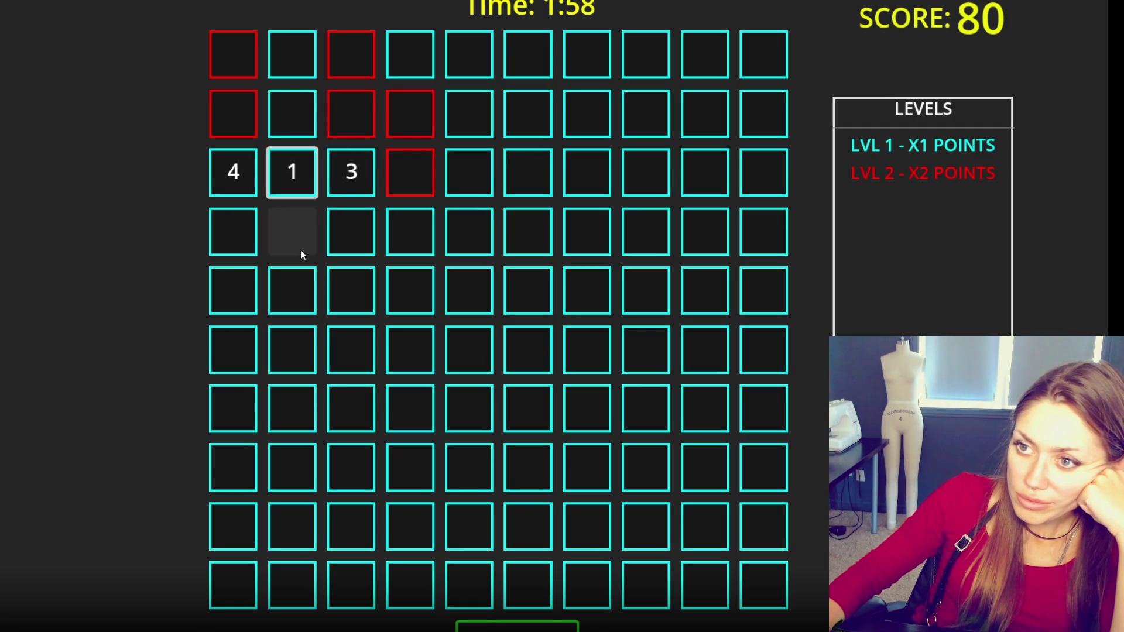
{"action": "left_click", "coordinate": [248, 469]}
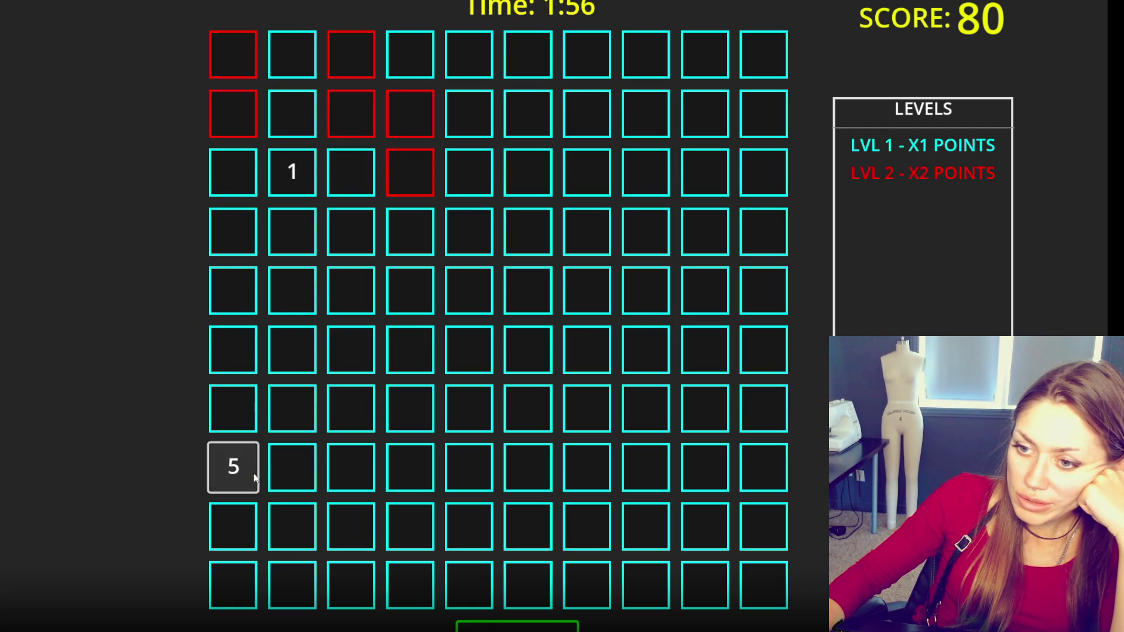
{"action": "left_click", "coordinate": [308, 161]}
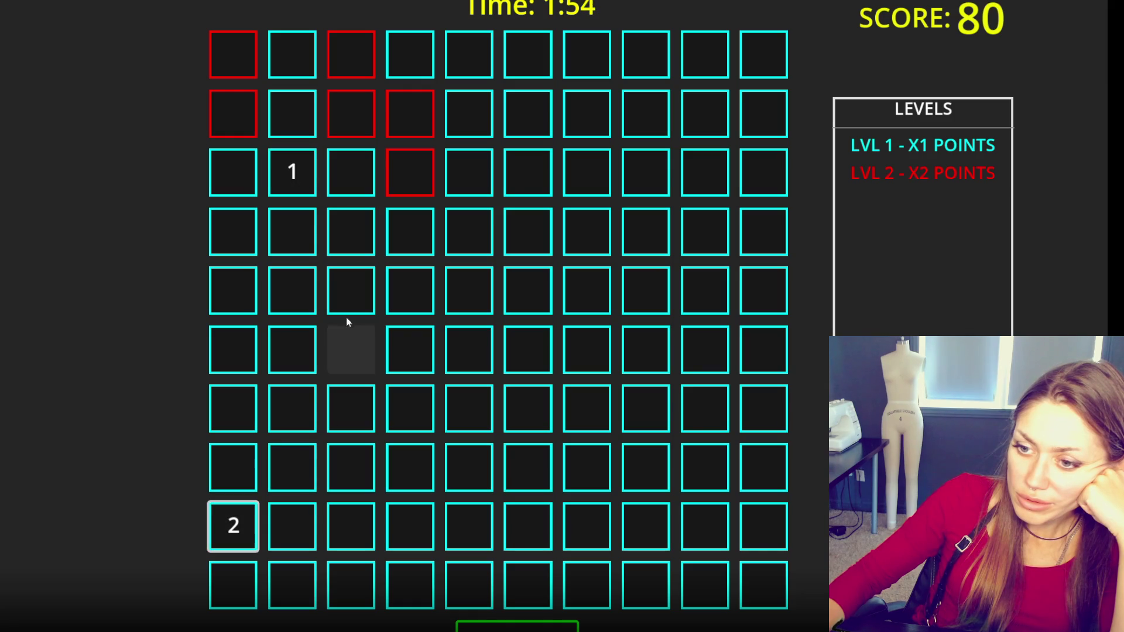
{"action": "left_click", "coordinate": [232, 464]}
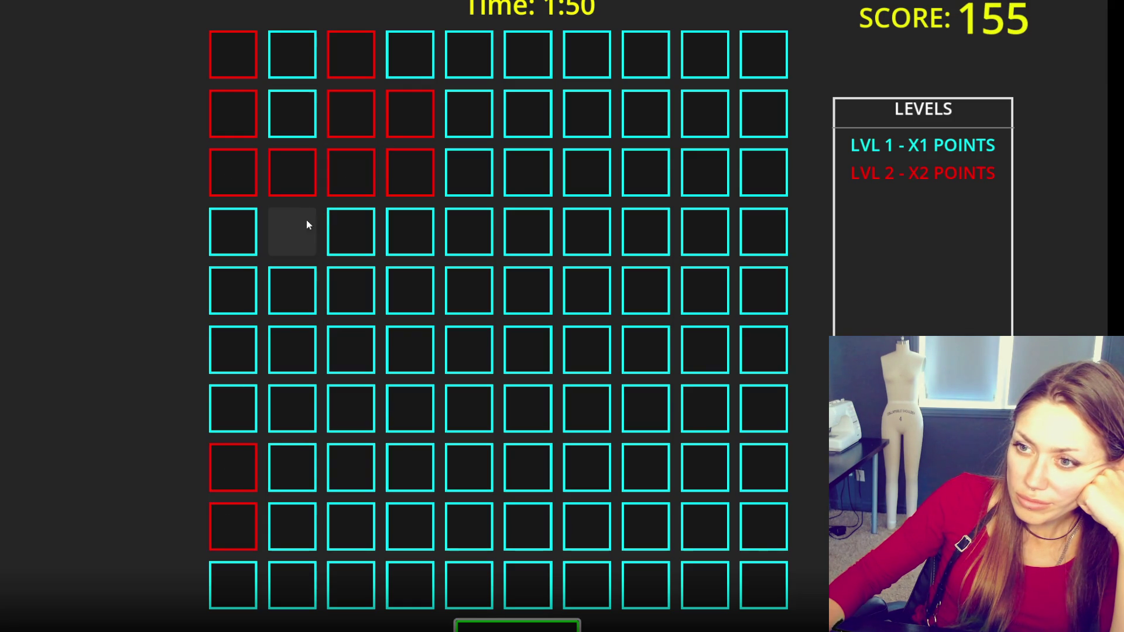
- Reveal more numbers in rows 7–10 on the lower left, including the 9s
{"action": "left_click", "coordinate": [292, 584]}
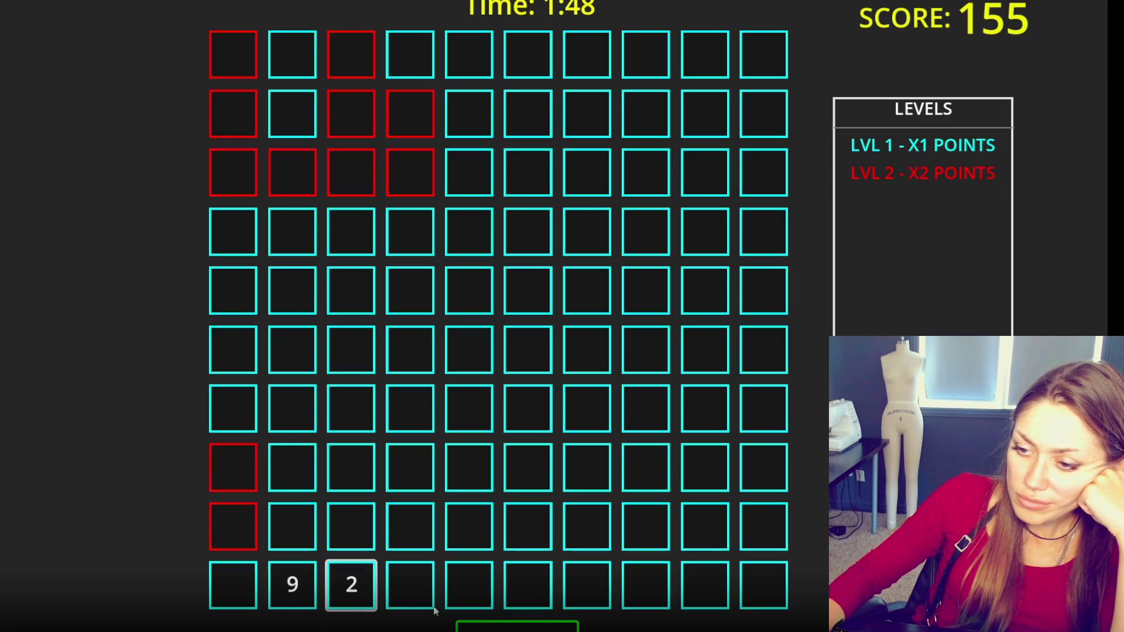
{"action": "left_click", "coordinate": [423, 595]}
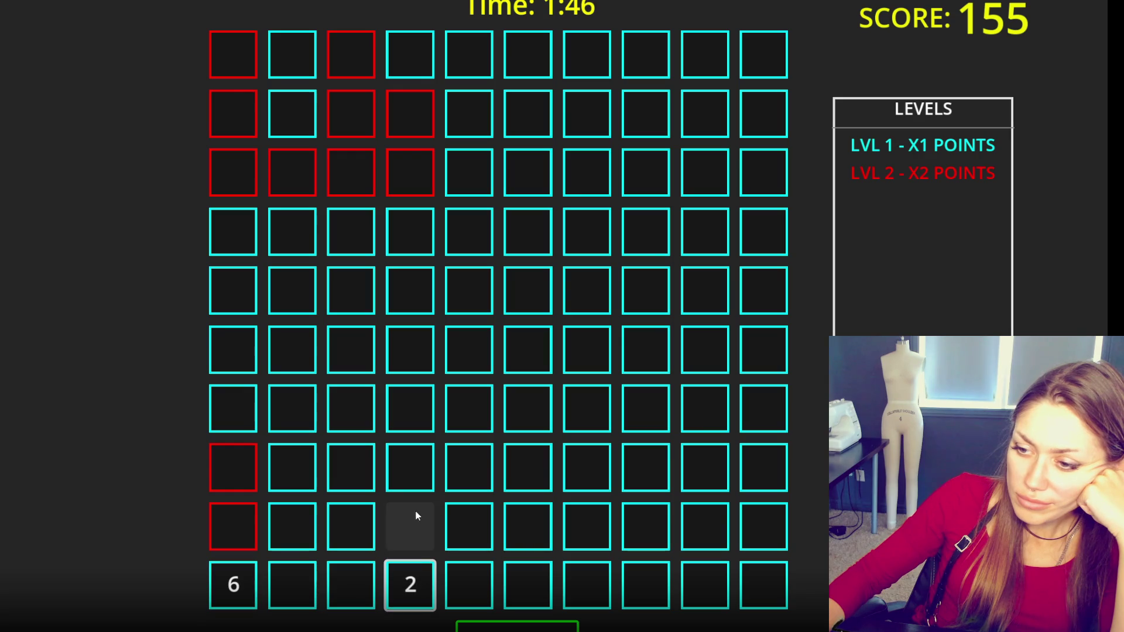
{"action": "left_click", "coordinate": [294, 535]}
{"action": "left_click", "coordinate": [331, 528]}
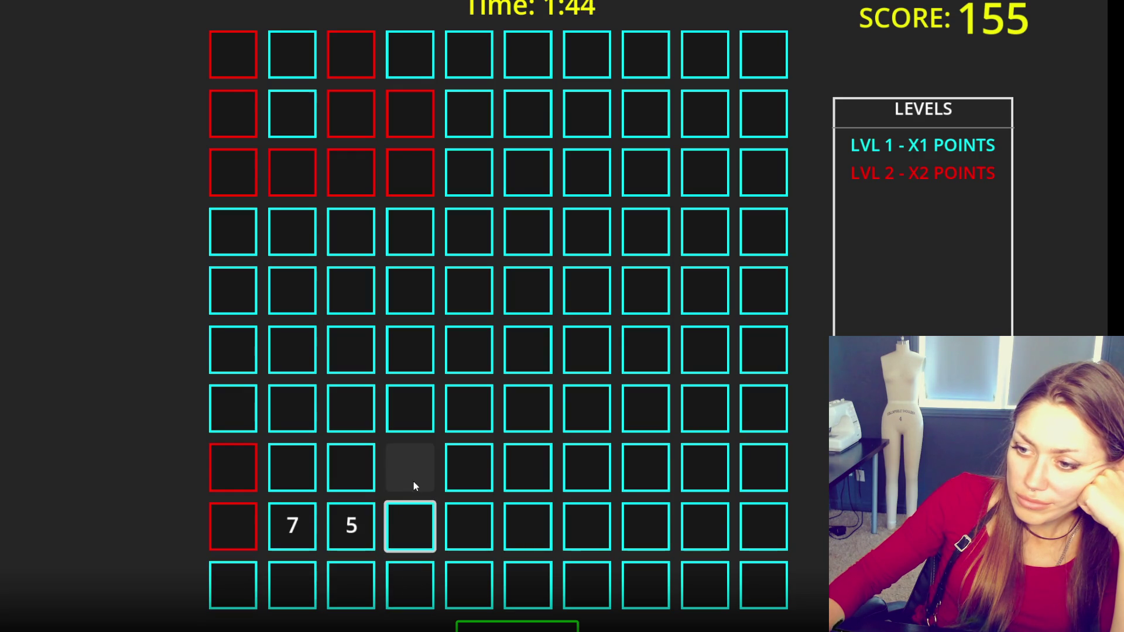
{"action": "left_click", "coordinate": [339, 472]}
{"action": "left_click", "coordinate": [303, 448]}
{"action": "left_click", "coordinate": [306, 426]}
- Uncover bottom-right cells, revealing a 9, 8, 3, 5, 10 and a bottom-row 1
{"action": "left_click", "coordinate": [352, 430]}
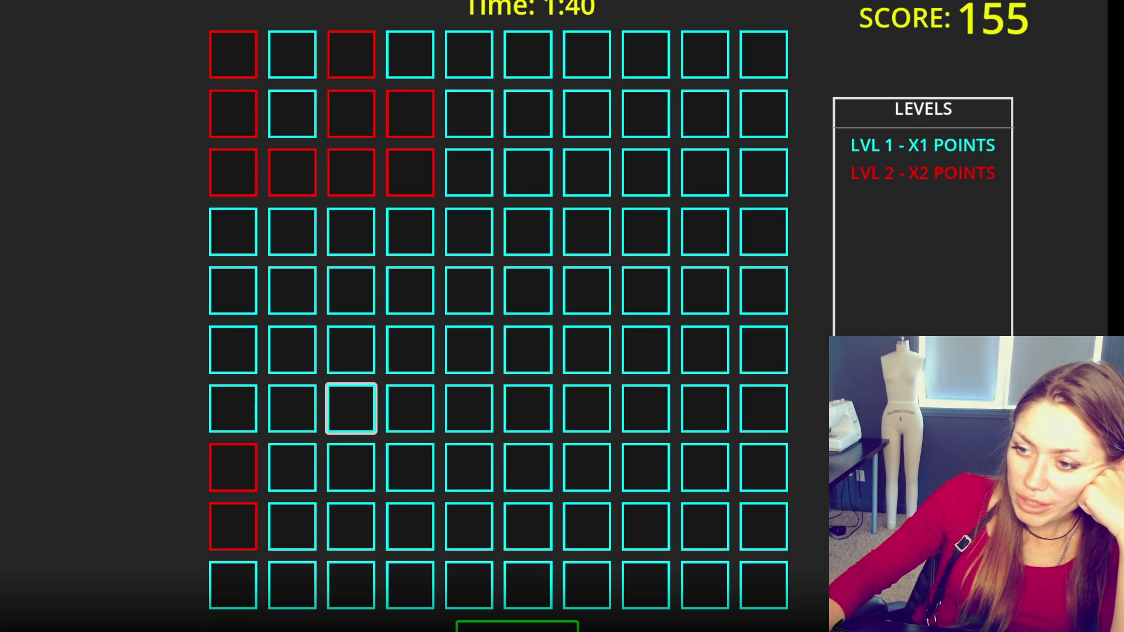
{"action": "left_click", "coordinate": [764, 584]}
{"action": "left_click", "coordinate": [705, 585]}
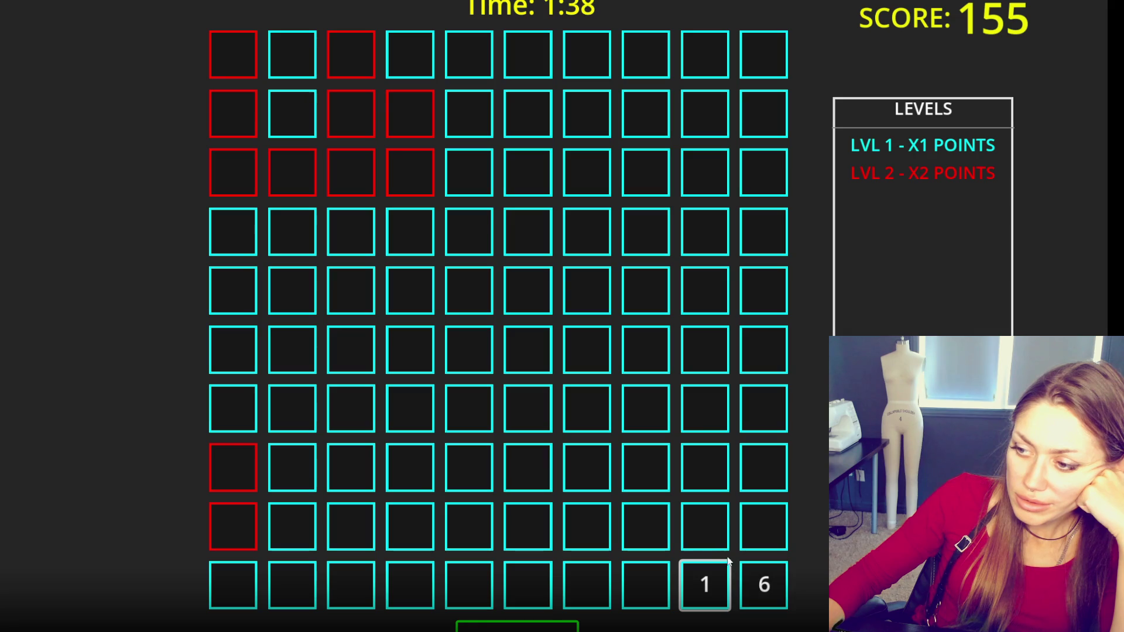
{"action": "left_click", "coordinate": [717, 530]}
{"action": "left_click", "coordinate": [762, 533]}
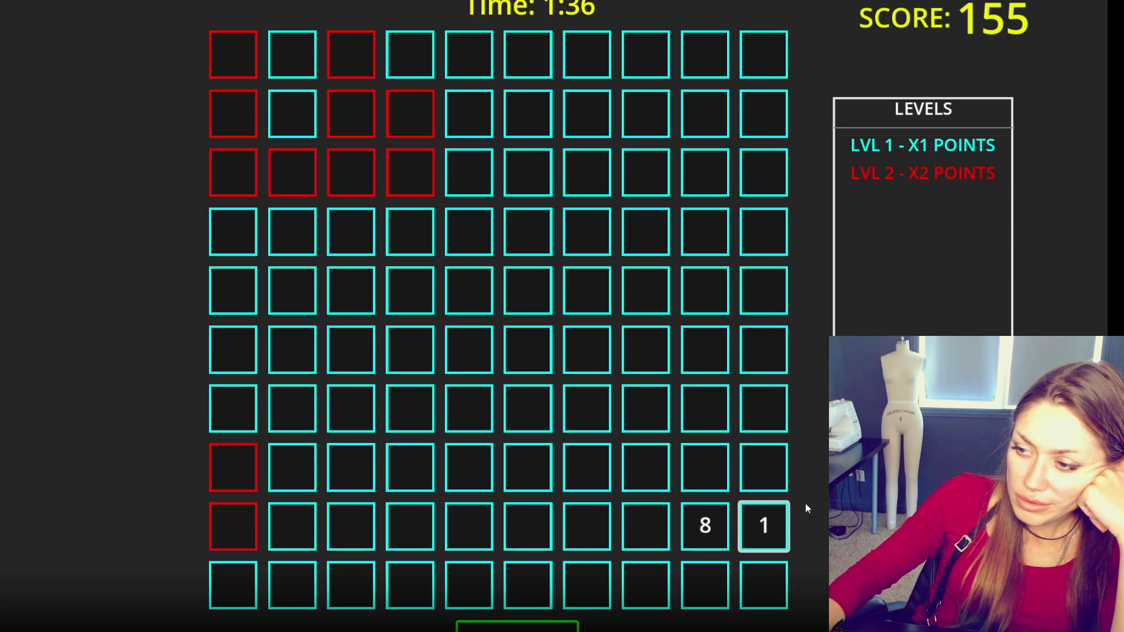
{"action": "left_click", "coordinate": [720, 475]}
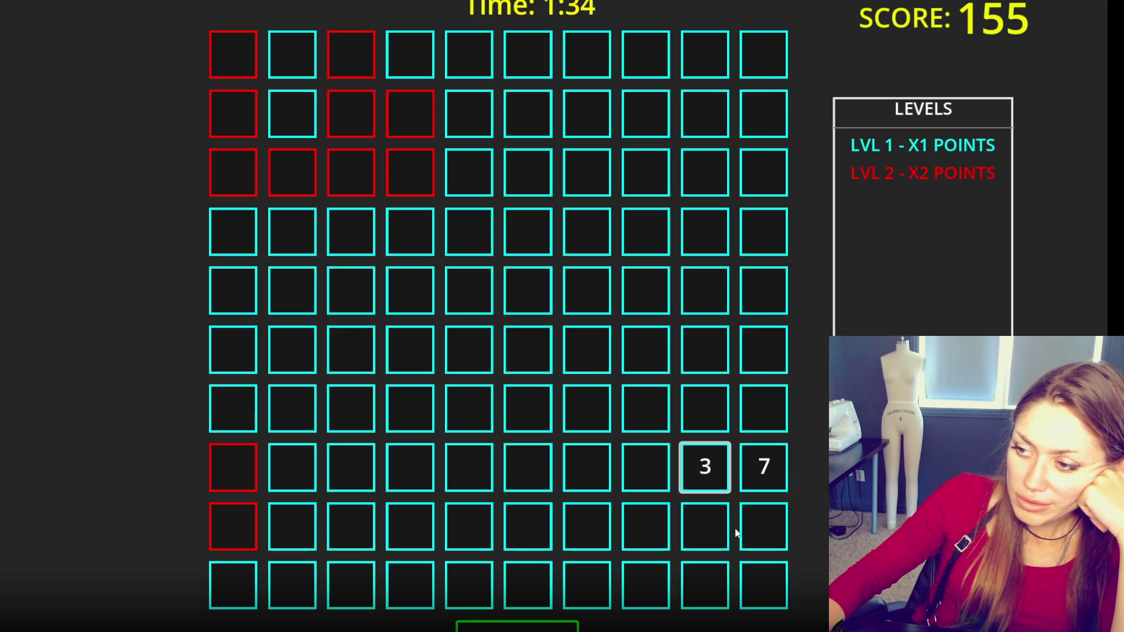
{"action": "left_click", "coordinate": [645, 468]}
{"action": "left_click", "coordinate": [651, 518]}
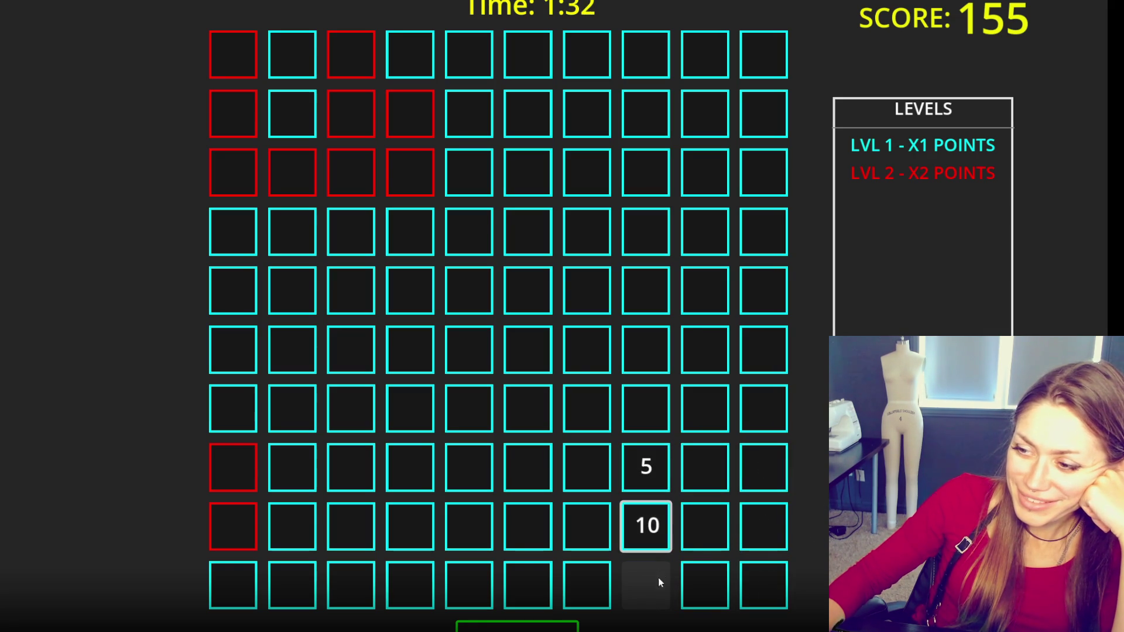
{"action": "left_click", "coordinate": [644, 589]}
{"action": "left_click", "coordinate": [705, 586]}
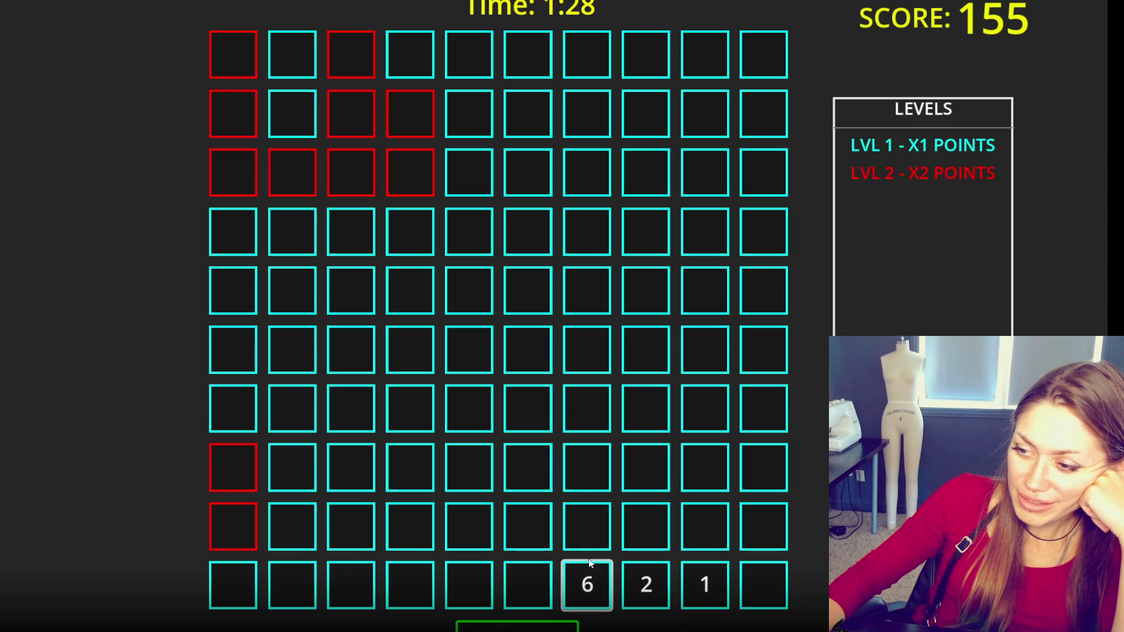
- Uncover more lower-right cells, finding a 3, 8, 2, 9, 6 and a bottom-row 2
{"action": "left_click", "coordinate": [587, 530]}
{"action": "left_click", "coordinate": [585, 476]}
{"action": "left_click", "coordinate": [588, 418]}
{"action": "left_click", "coordinate": [640, 416]}
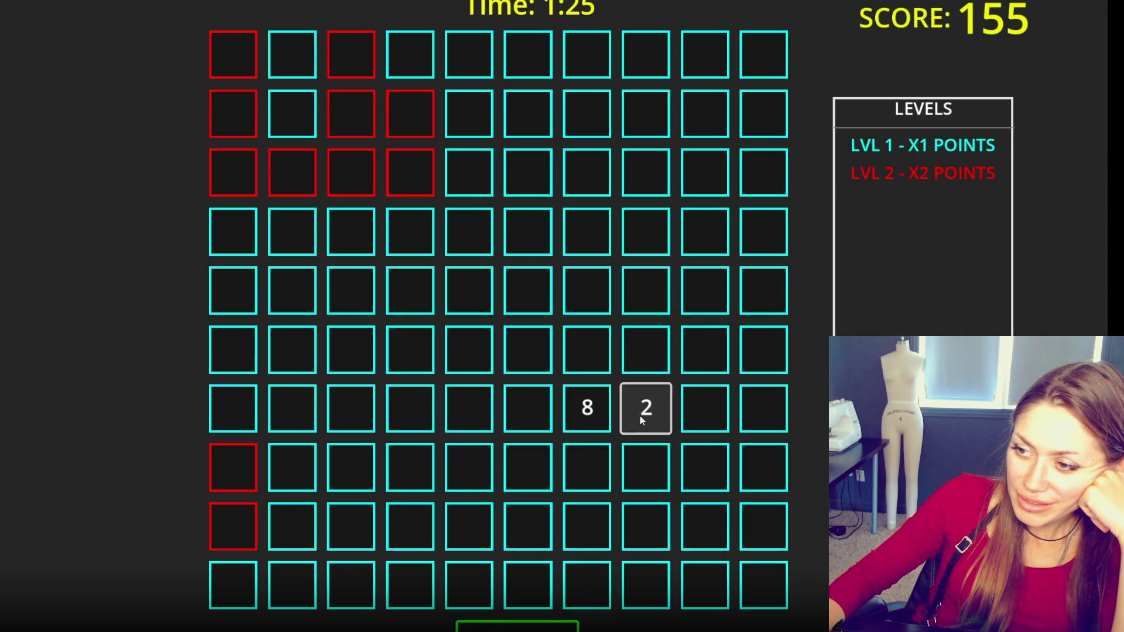
{"action": "left_click", "coordinate": [712, 407]}
{"action": "left_click", "coordinate": [767, 411]}
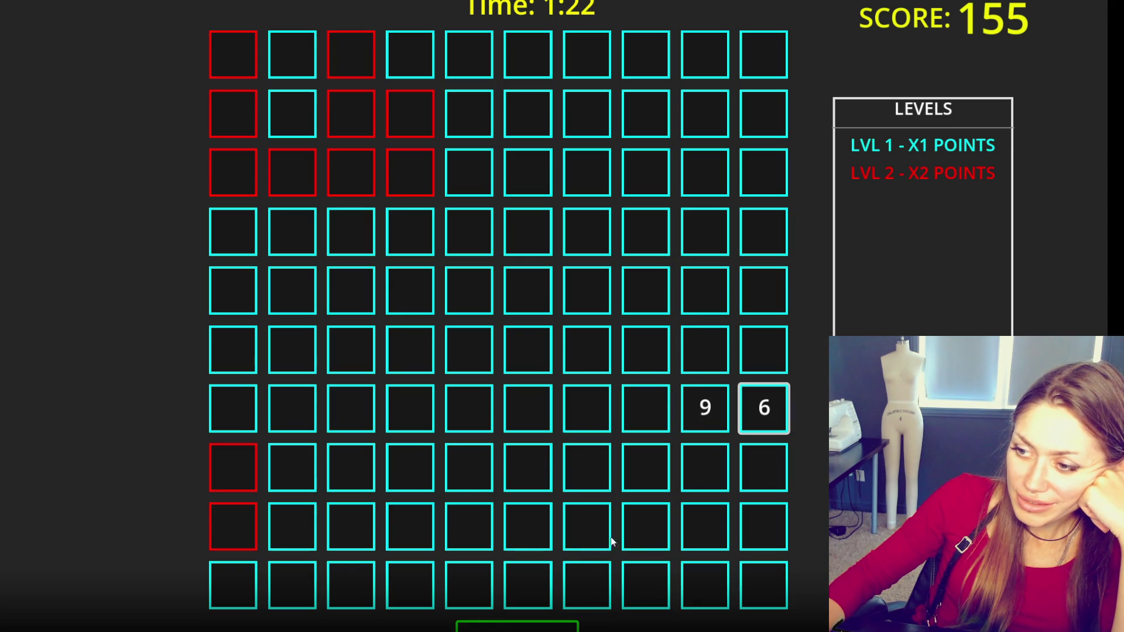
{"action": "left_click", "coordinate": [606, 534]}
{"action": "left_click", "coordinate": [703, 592]}
{"action": "left_click", "coordinate": [647, 538]}
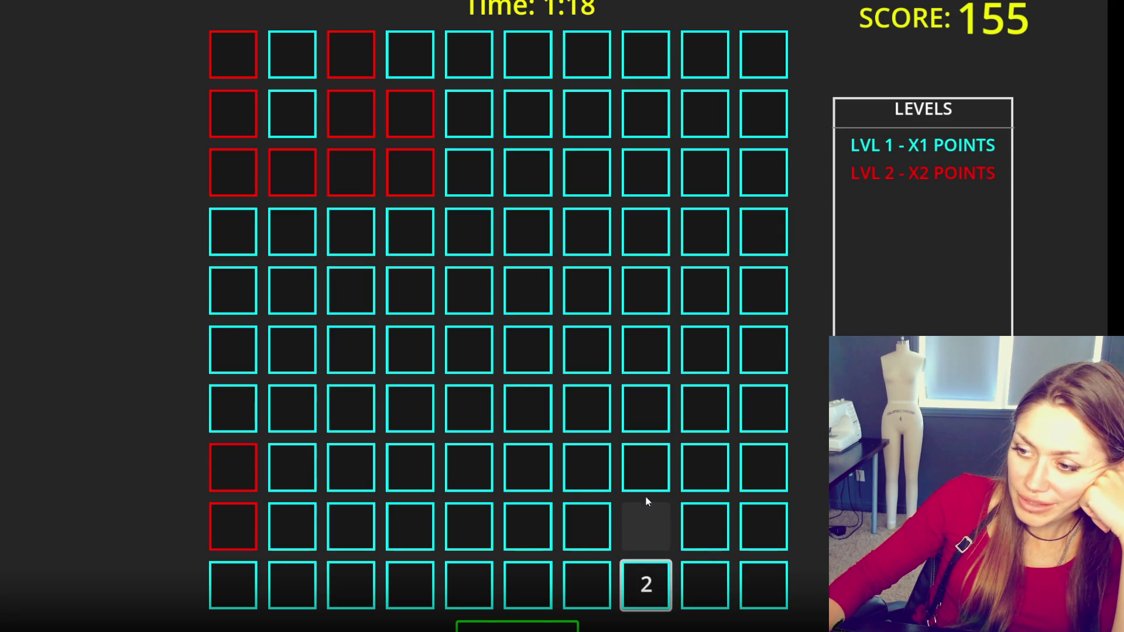
- Reveal the 4 and 5 in column 6, plus the 3, 2 and bottom-row 1
{"action": "left_click", "coordinate": [529, 457]}
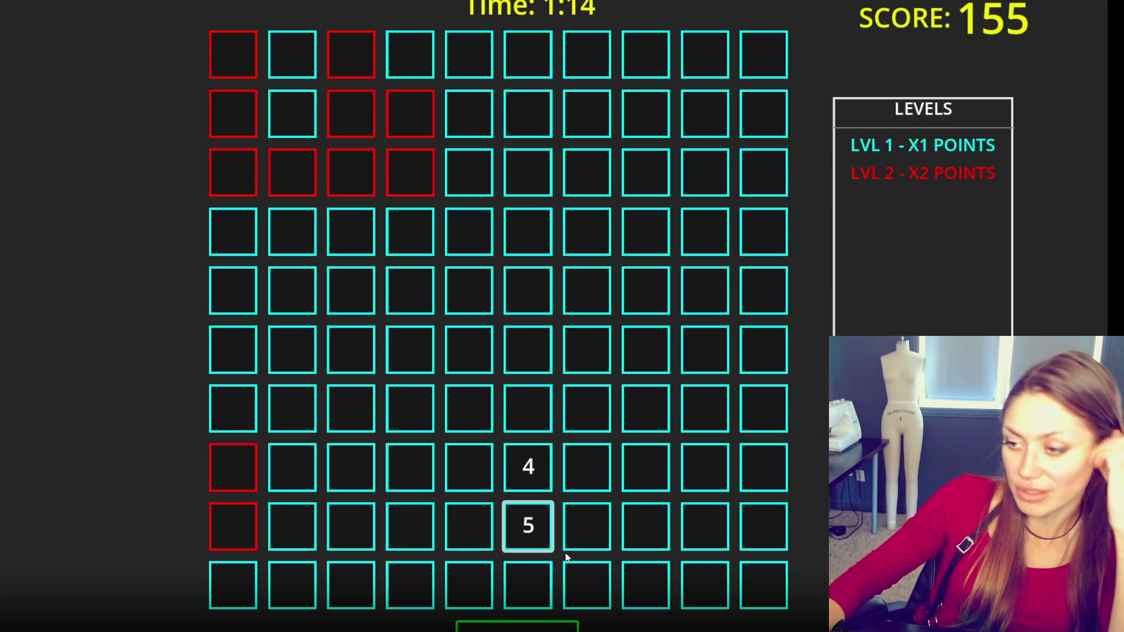
{"action": "left_click", "coordinate": [544, 575]}
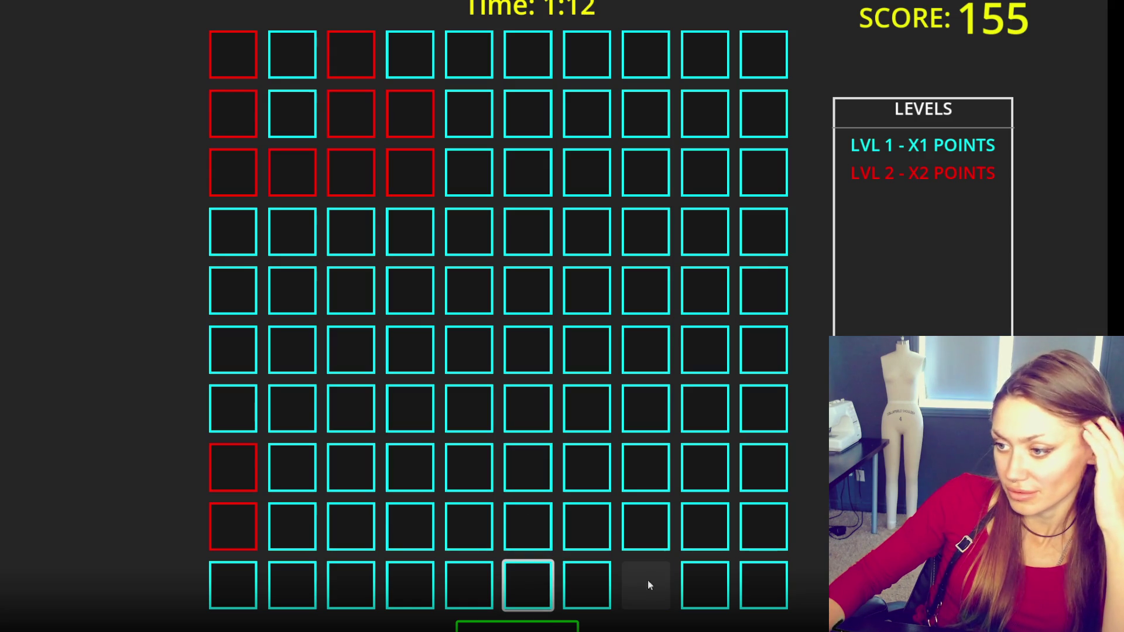
{"action": "left_click", "coordinate": [596, 528]}
{"action": "left_click", "coordinate": [666, 603]}
{"action": "left_click", "coordinate": [702, 588]}
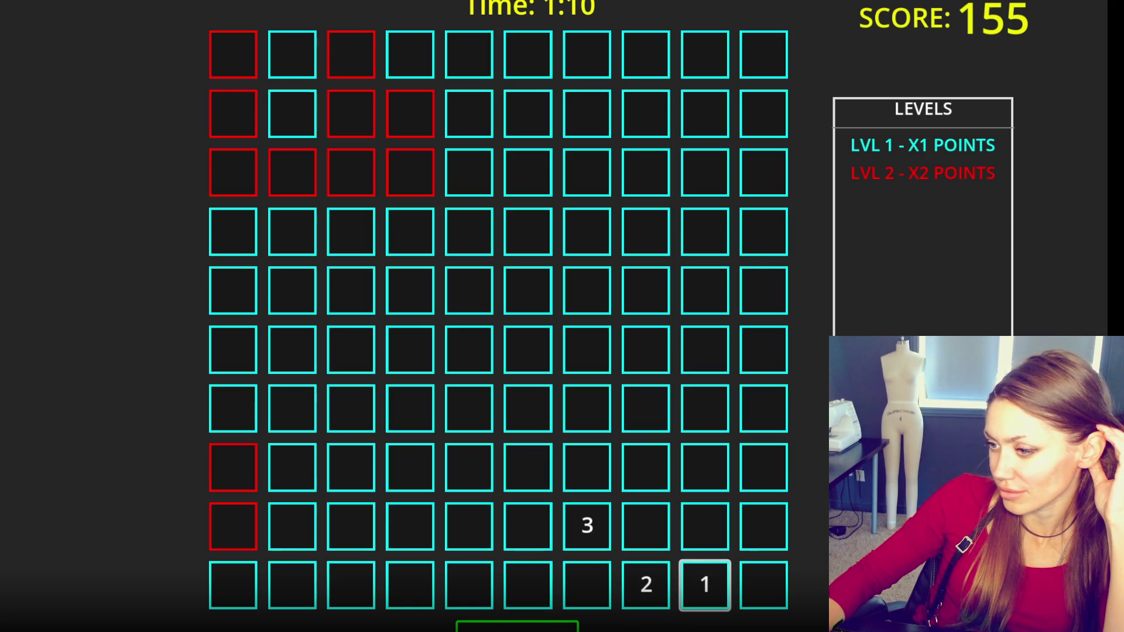
- Try the sequence from 1, picking 2 through 5, then hunt the right edge for 6 and 7
{"action": "left_click", "coordinate": [534, 489]}
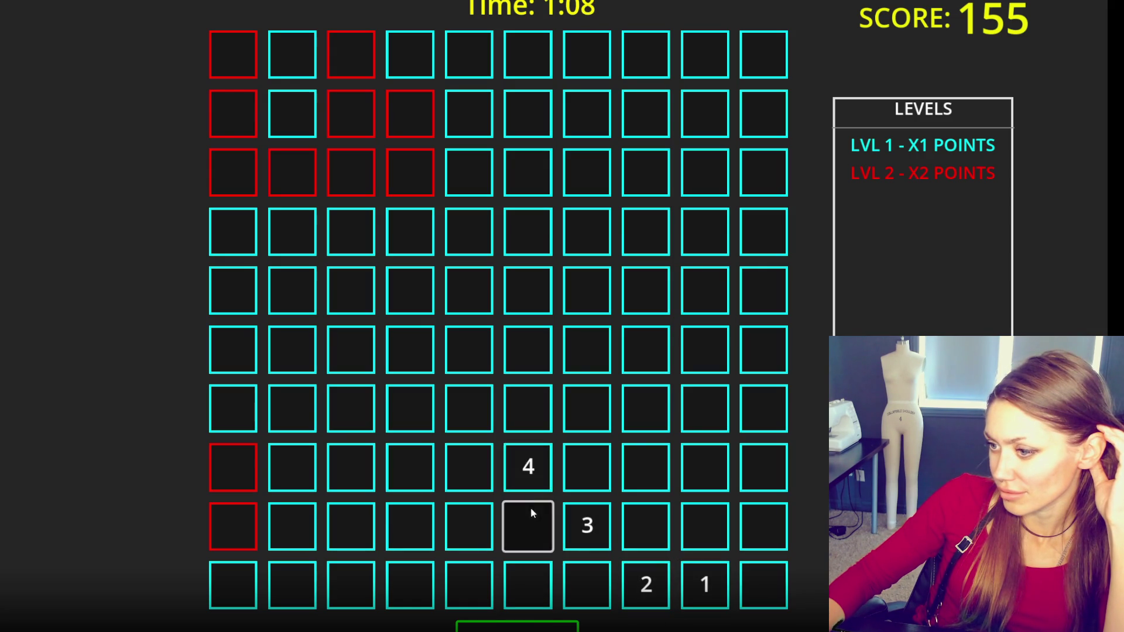
{"action": "left_click", "coordinate": [530, 510]}
{"action": "left_click", "coordinate": [746, 413]}
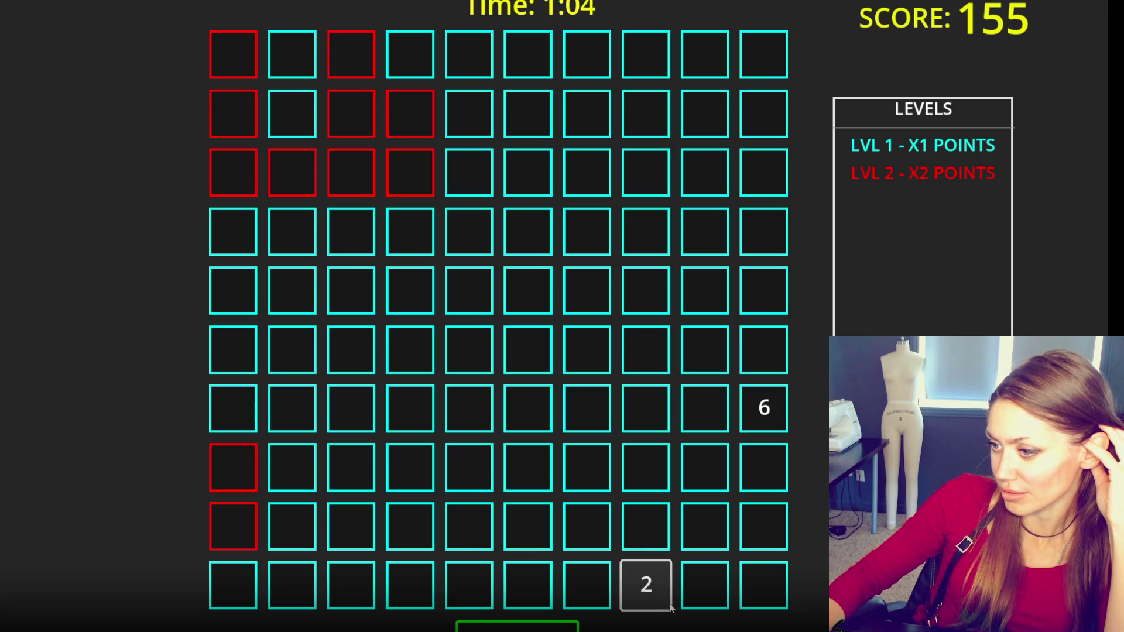
{"action": "left_click", "coordinate": [654, 588]}
{"action": "left_click", "coordinate": [577, 536]}
{"action": "left_click", "coordinate": [511, 470]}
{"action": "left_click", "coordinate": [533, 527]}
{"action": "left_click", "coordinate": [771, 465]}
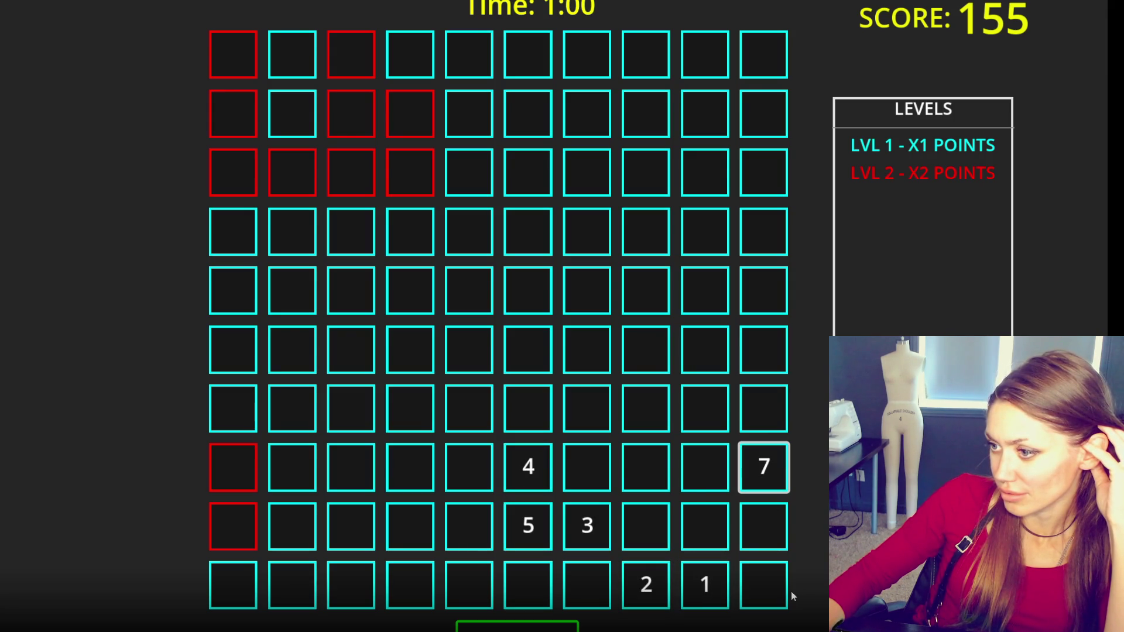
- Click the bottom-row 1 through 7 in order, turning seven tiles red for 351 points
{"action": "left_click", "coordinate": [544, 486]}
{"action": "left_click", "coordinate": [711, 590]}
{"action": "left_click", "coordinate": [645, 584]}
{"action": "left_click", "coordinate": [588, 527]}
{"action": "left_click", "coordinate": [532, 480]}
{"action": "left_click", "coordinate": [528, 526]}
{"action": "left_click", "coordinate": [764, 422]}
{"action": "left_click", "coordinate": [757, 470]}
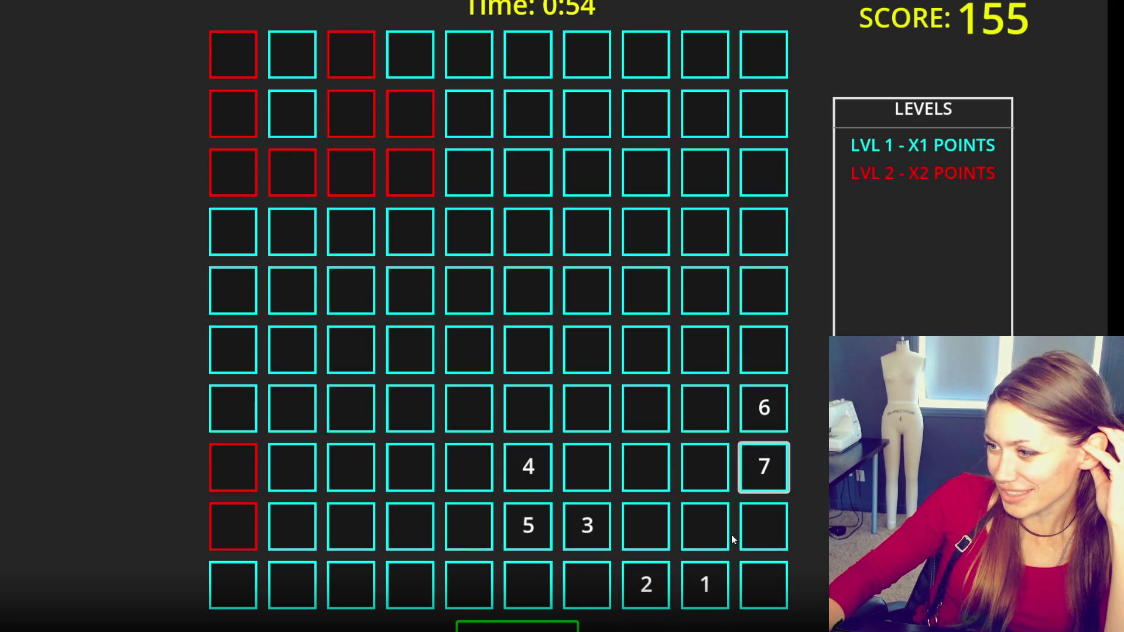
{"action": "left_click", "coordinate": [713, 417]}
- Reveal squares in rows 7 and 9, then the top-right corner cells in columns 9–10
{"action": "left_click", "coordinate": [714, 469]}
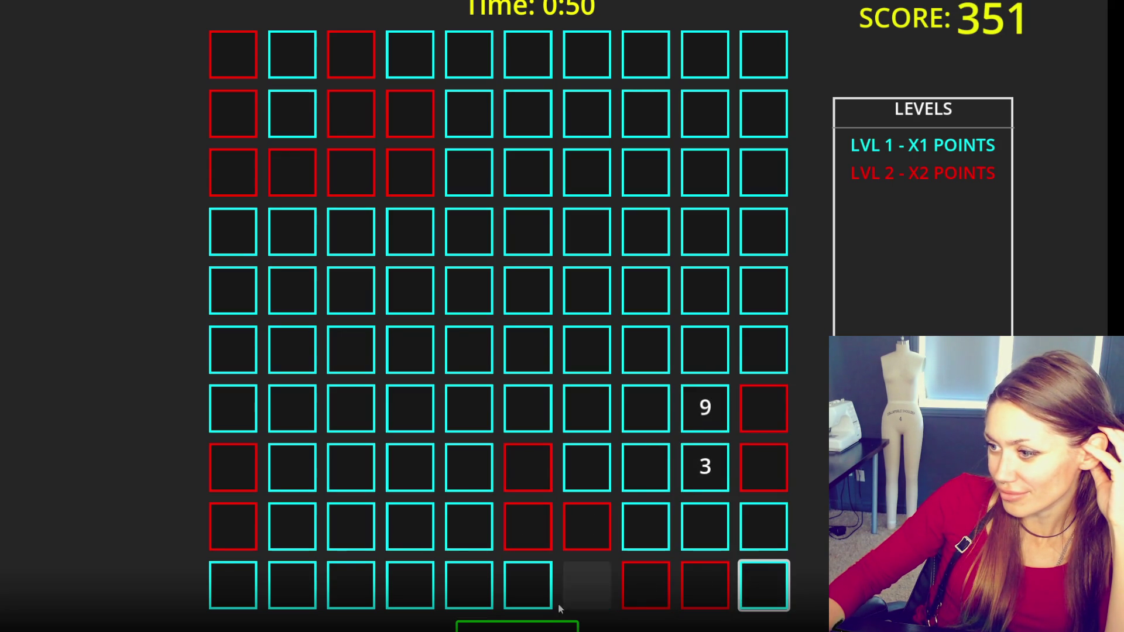
{"action": "left_click", "coordinate": [712, 521]}
{"action": "left_click", "coordinate": [649, 524]}
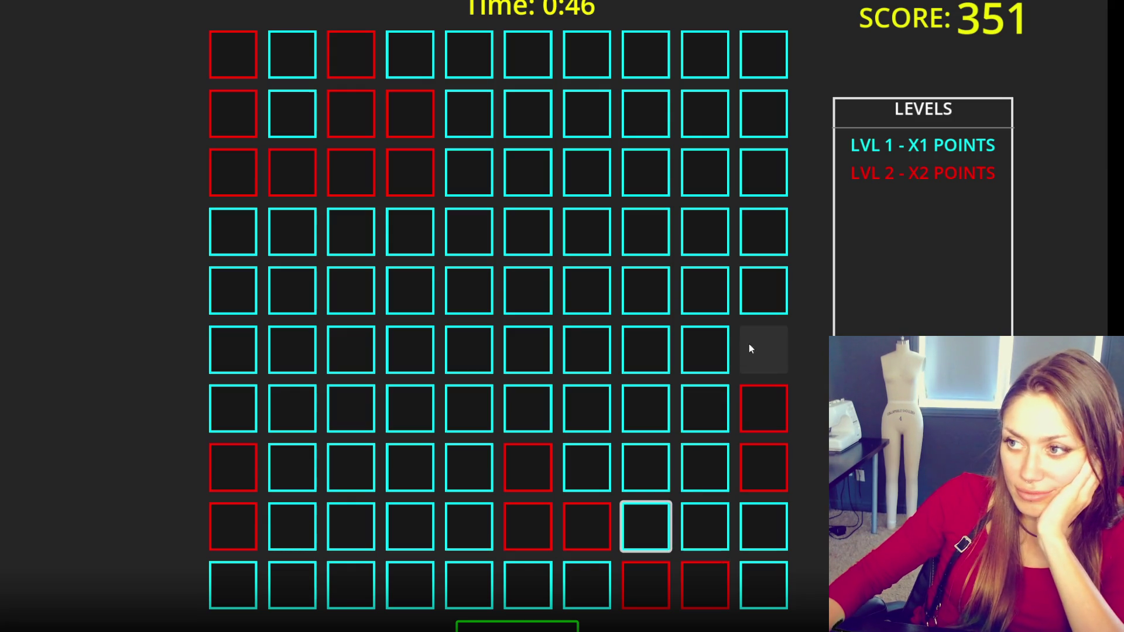
{"action": "left_click", "coordinate": [758, 66]}
{"action": "left_click", "coordinate": [774, 108]}
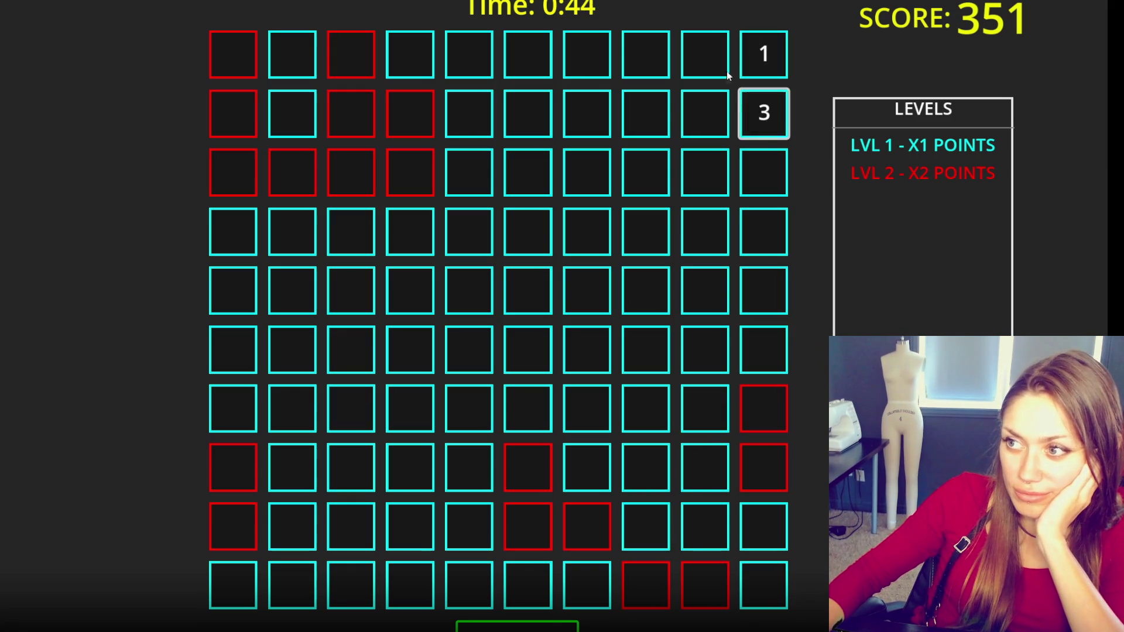
{"action": "left_click", "coordinate": [708, 58]}
{"action": "left_click", "coordinate": [717, 104]}
{"action": "left_click", "coordinate": [754, 167]}
{"action": "left_click", "coordinate": [723, 176]}
{"action": "left_click", "coordinate": [725, 233]}
{"action": "left_click", "coordinate": [776, 242]}
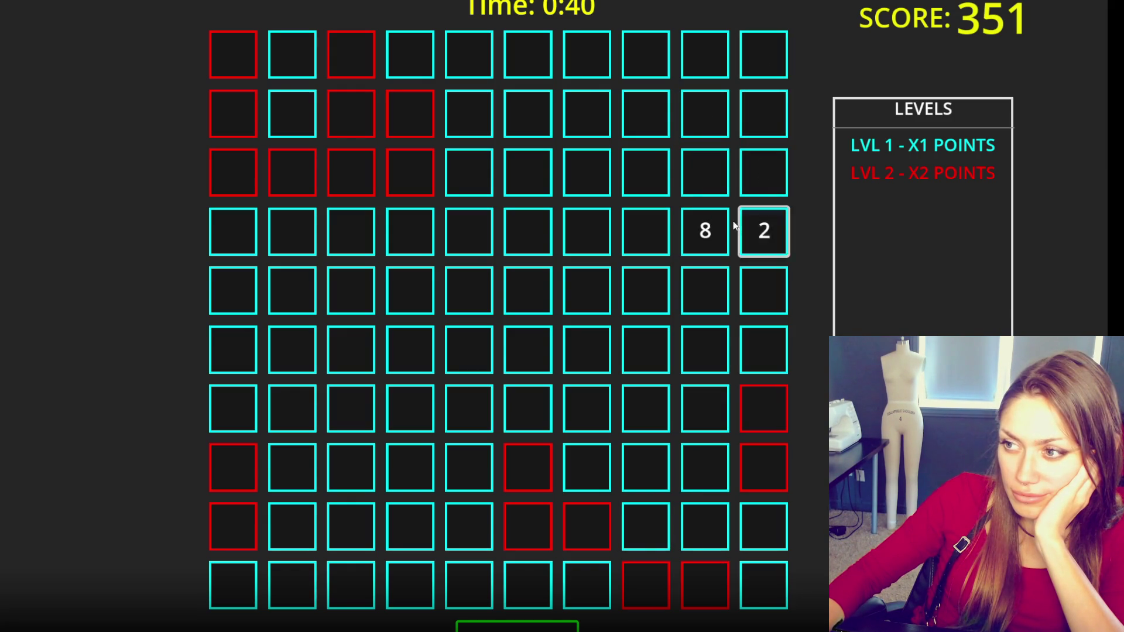
{"action": "left_click", "coordinate": [775, 58]}
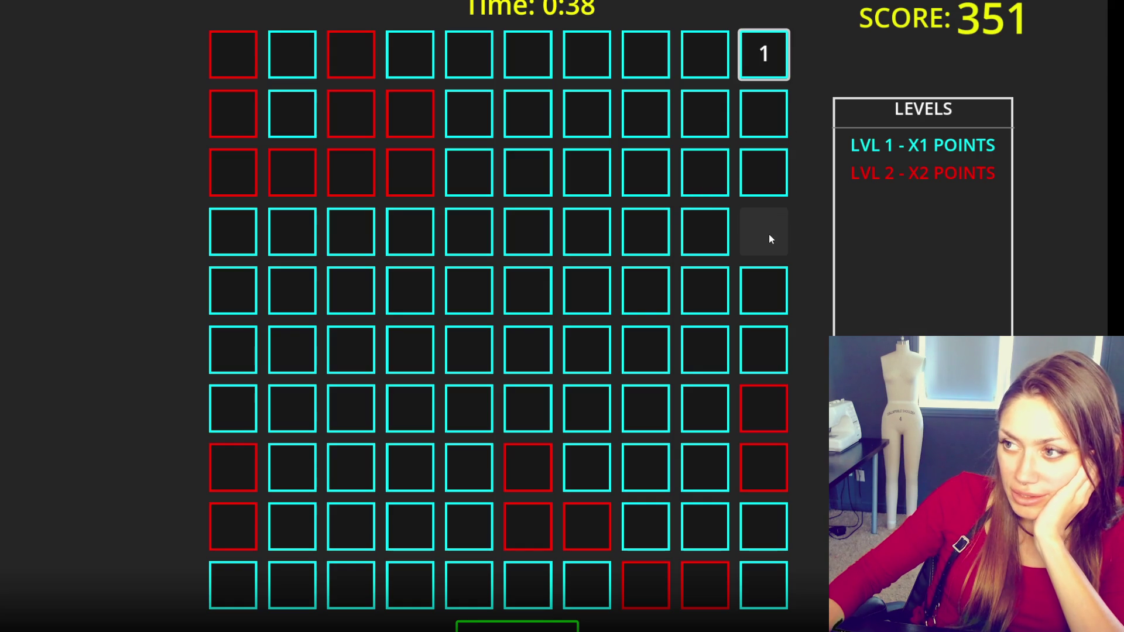
- Uncover squares in rows 3–5 across columns 7–10 and up column 7
{"action": "left_click", "coordinate": [716, 171]}
{"action": "left_click", "coordinate": [646, 186]}
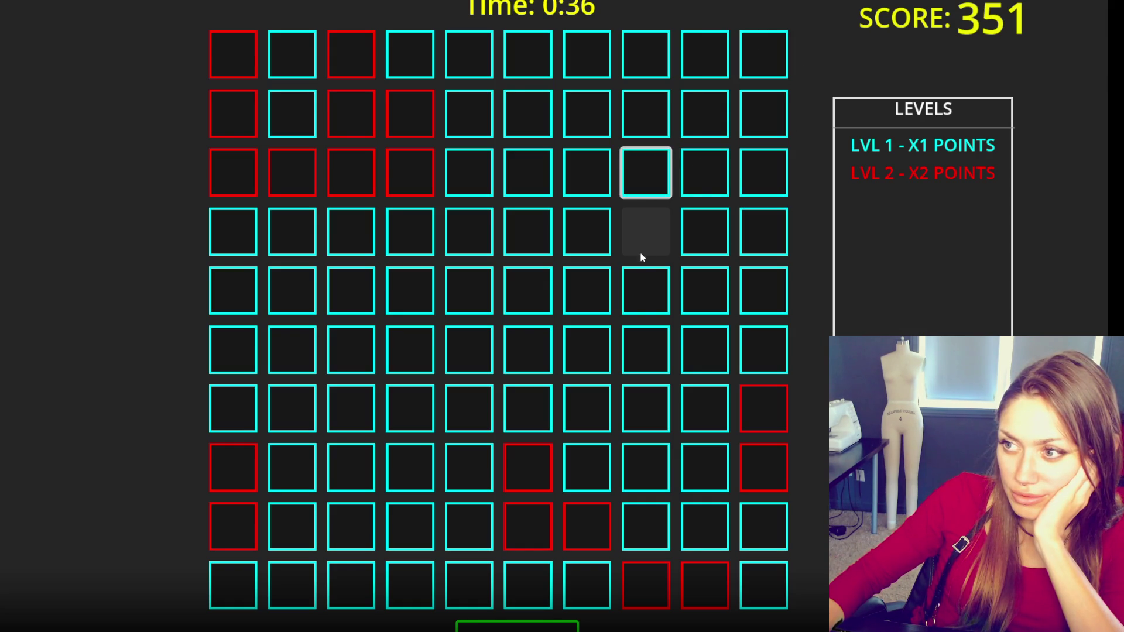
{"action": "left_click", "coordinate": [768, 67]}
{"action": "left_click", "coordinate": [747, 245]}
{"action": "left_click", "coordinate": [753, 300]}
{"action": "left_click", "coordinate": [693, 307]}
{"action": "left_click", "coordinate": [644, 296]}
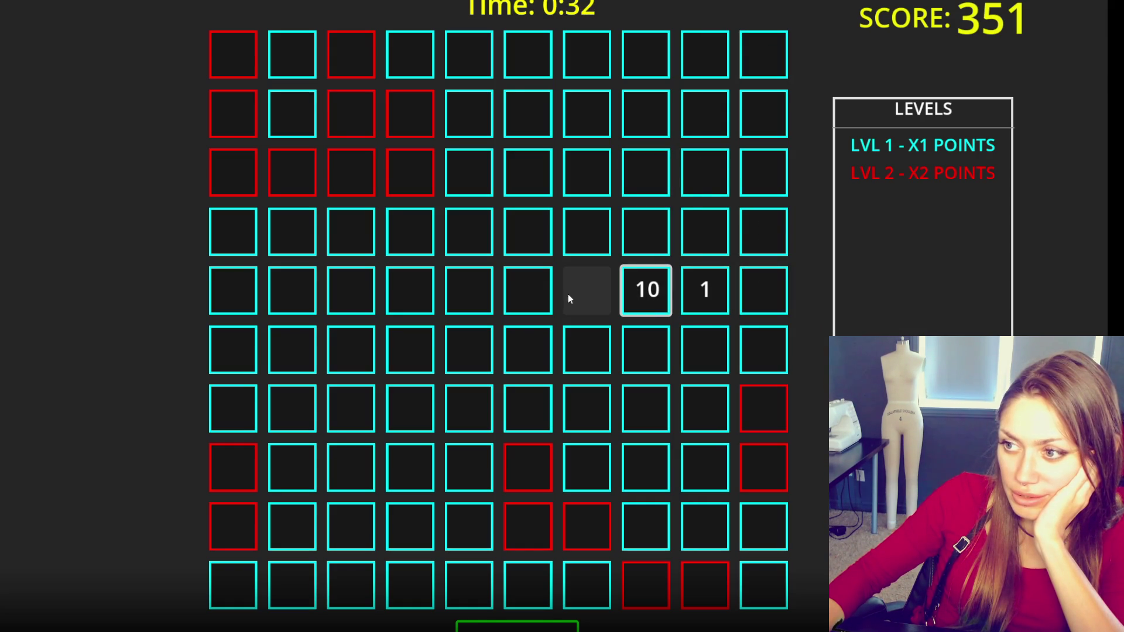
{"action": "left_click", "coordinate": [602, 291]}
{"action": "left_click", "coordinate": [592, 232]}
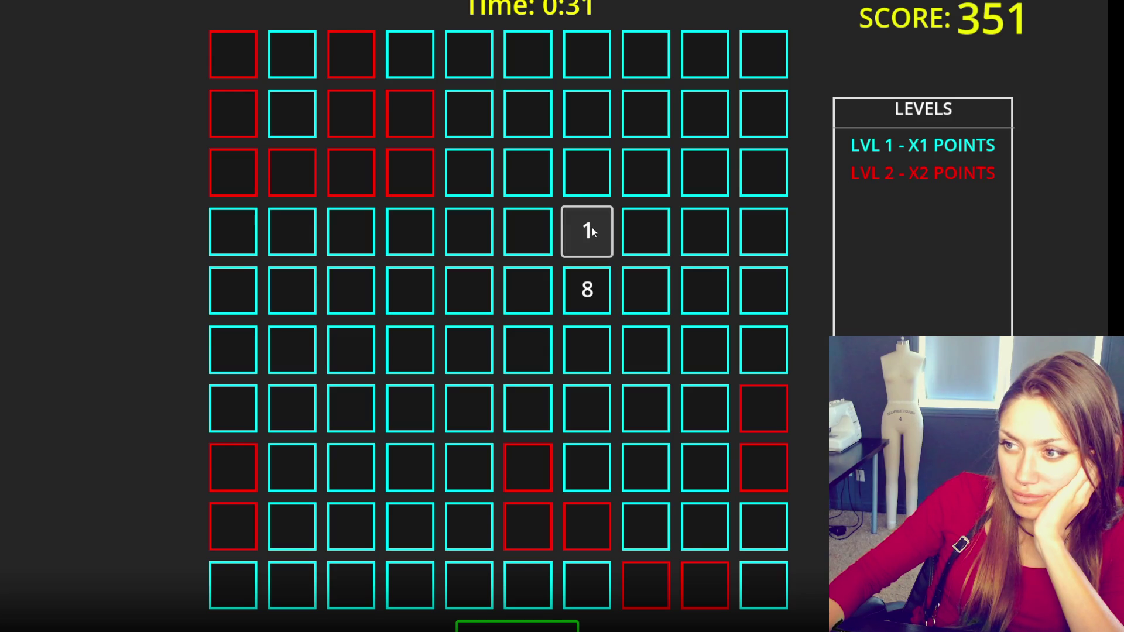
{"action": "left_click", "coordinate": [592, 160]}
{"action": "left_click", "coordinate": [598, 100]}
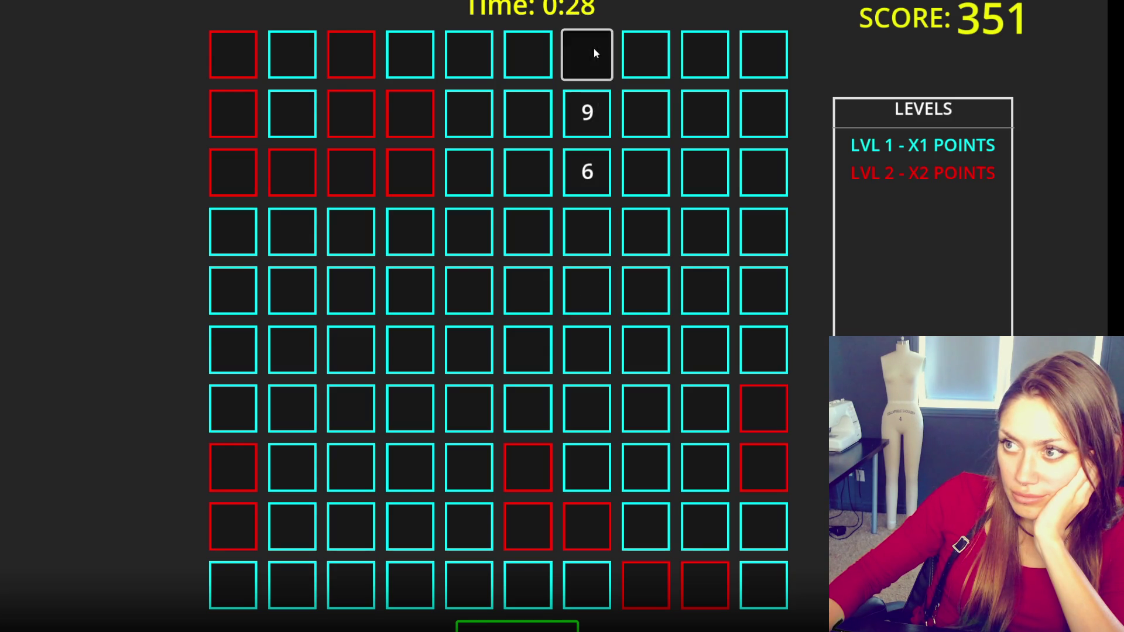
- Reveal the upper-left area squares in columns 5–7, rows 1 to 5
{"action": "left_click", "coordinate": [583, 57]}
{"action": "left_click", "coordinate": [530, 62]}
{"action": "left_click", "coordinate": [539, 117]}
{"action": "left_click", "coordinate": [534, 174]}
{"action": "left_click", "coordinate": [532, 237]}
{"action": "left_click", "coordinate": [534, 281]}
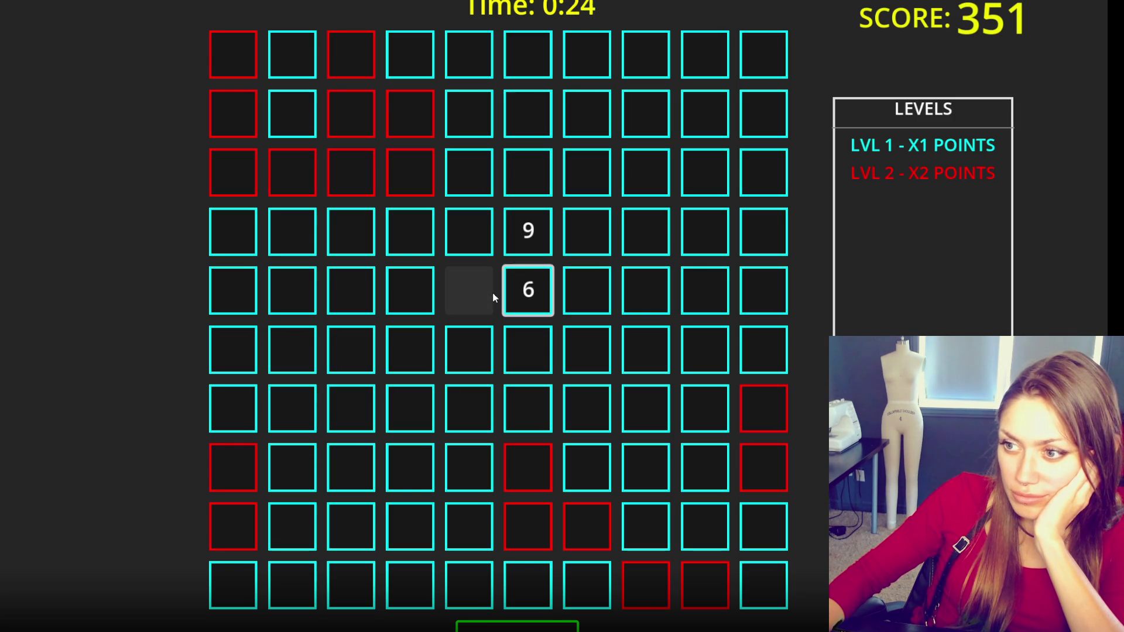
{"action": "left_click", "coordinate": [489, 234]}
{"action": "left_click", "coordinate": [481, 280]}
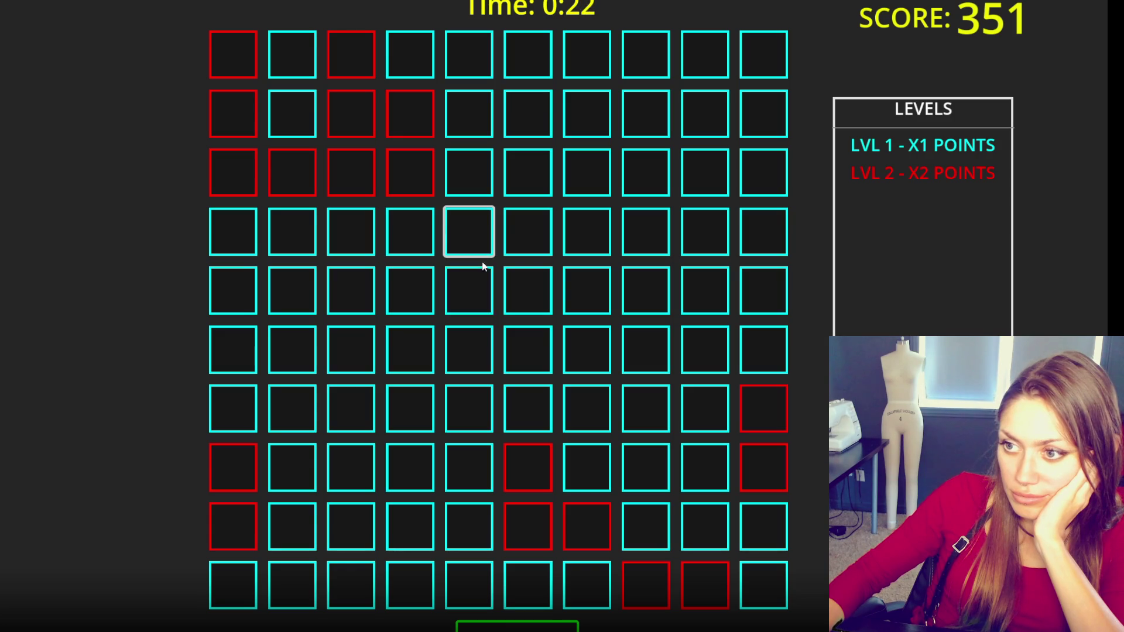
{"action": "left_click", "coordinate": [481, 170]}
{"action": "left_click", "coordinate": [480, 105]}
{"action": "left_click", "coordinate": [479, 61]}
- Reveal row 6 squares, then click numbers 1, 2, 3 in sequence and the 4 at row 3
{"action": "left_click", "coordinate": [714, 361]}
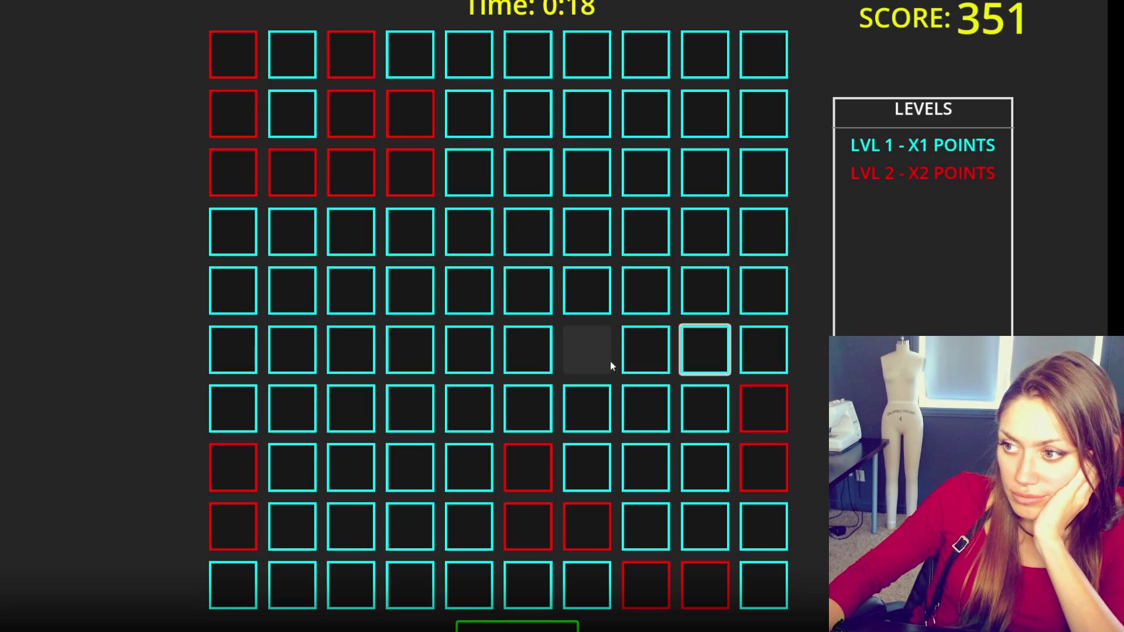
{"action": "left_click", "coordinate": [650, 359]}
{"action": "left_click", "coordinate": [772, 59]}
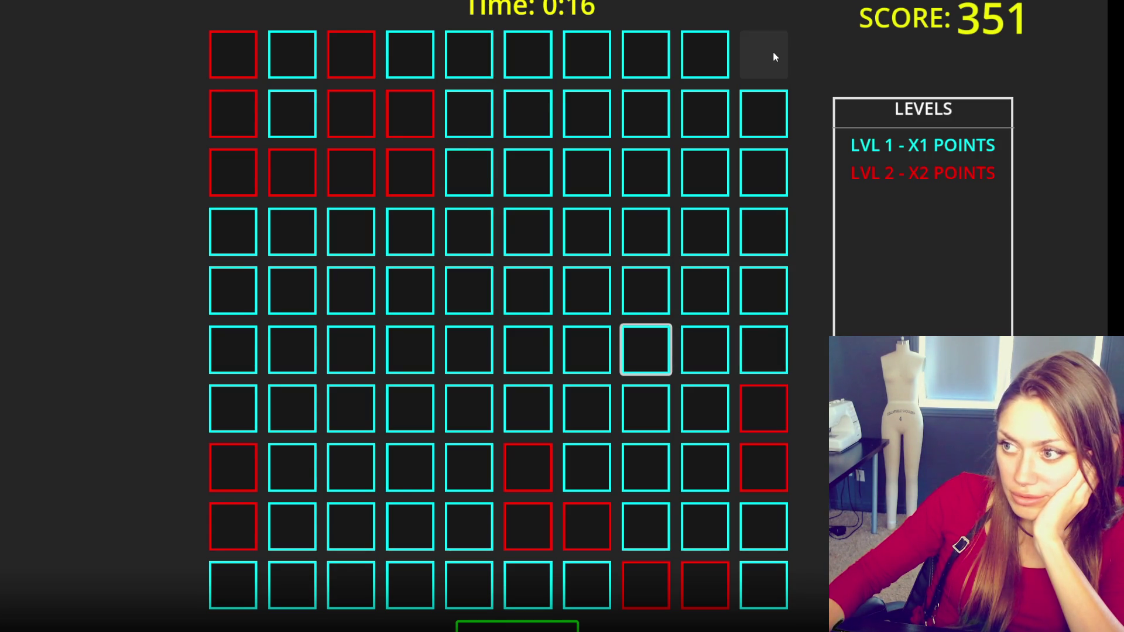
{"action": "left_click", "coordinate": [773, 53]}
{"action": "left_click", "coordinate": [773, 231]}
{"action": "left_click", "coordinate": [652, 352]}
{"action": "left_click", "coordinate": [531, 182]}
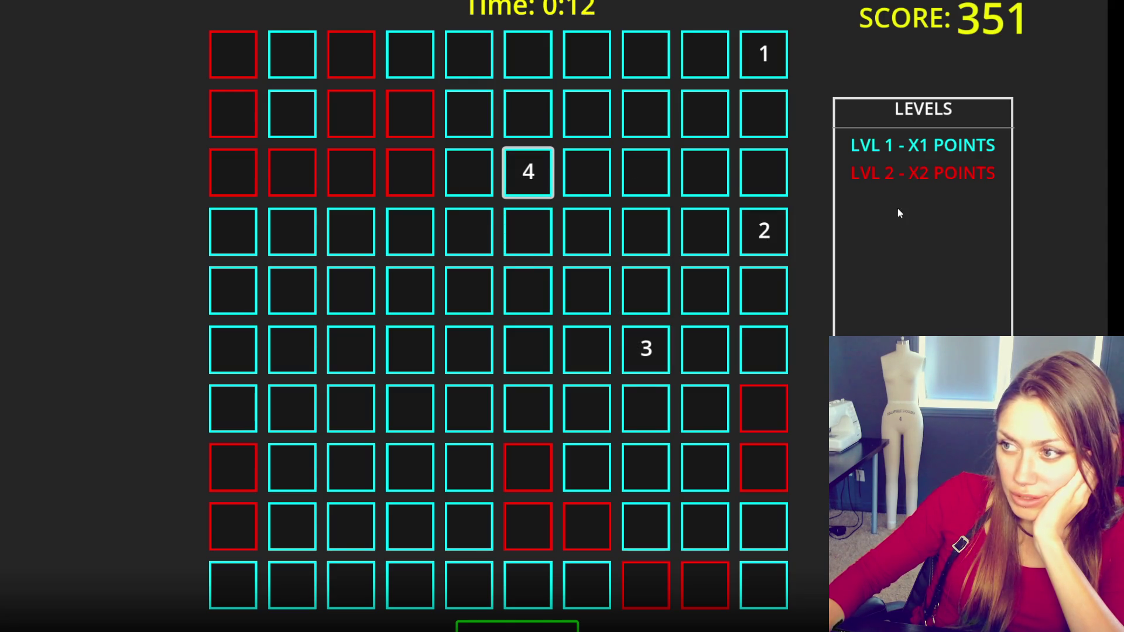
- Redo the 1, 2, 3 sequence and search columns 8–10 for the 4 and next number
{"action": "left_click", "coordinate": [782, 115]}
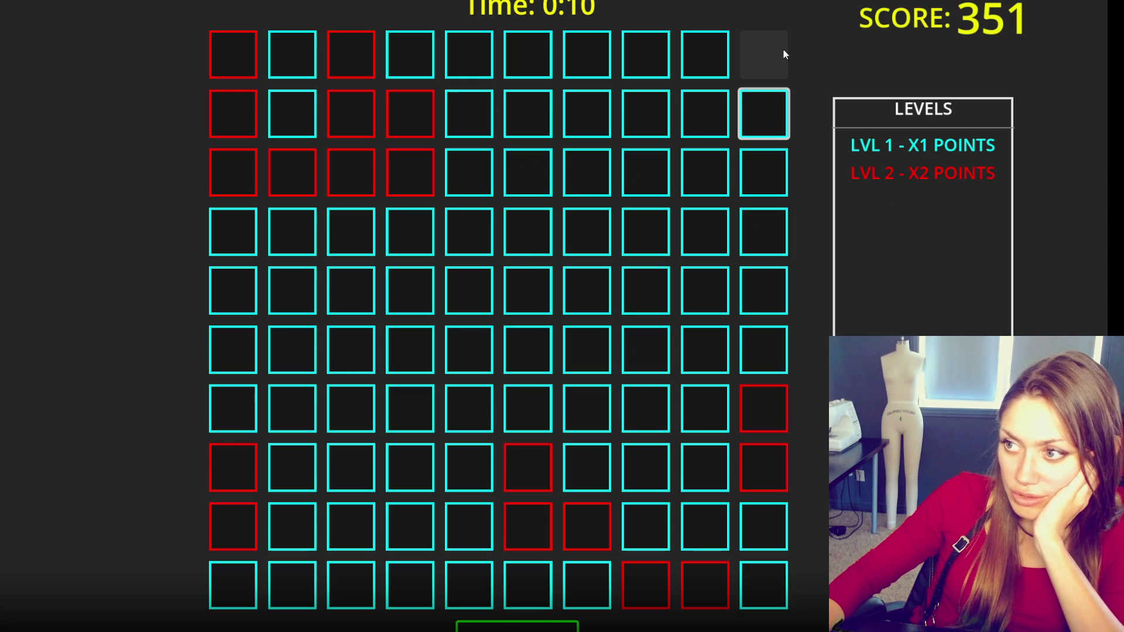
{"action": "left_click", "coordinate": [782, 53]}
{"action": "left_click", "coordinate": [764, 231]}
{"action": "left_click", "coordinate": [764, 114]}
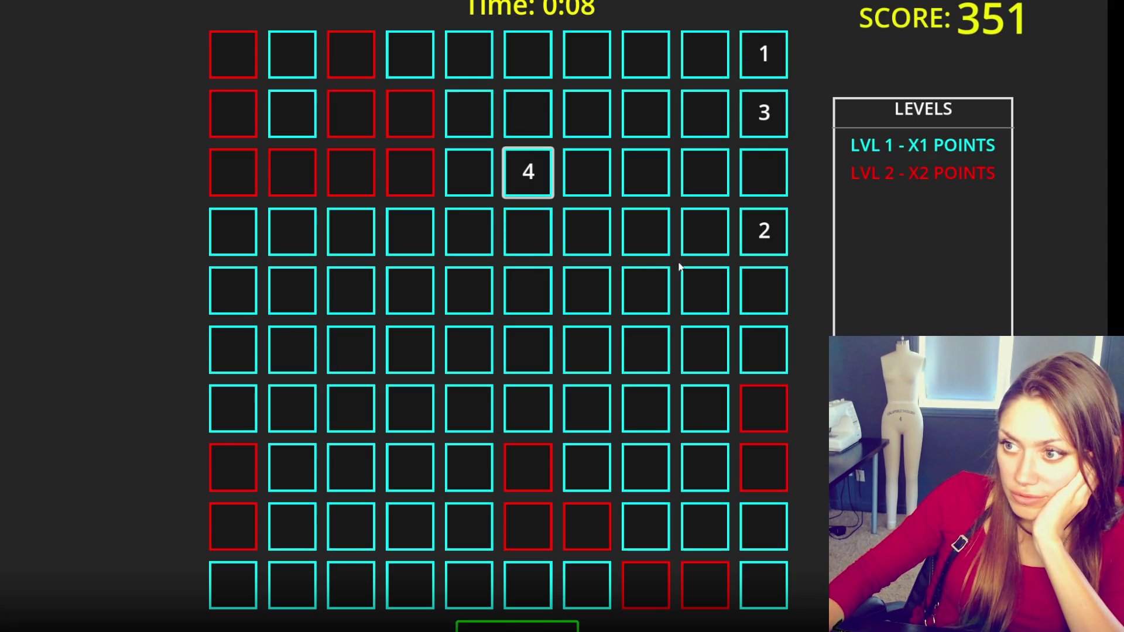
{"action": "left_click", "coordinate": [775, 166]}
{"action": "left_click", "coordinate": [691, 172]}
{"action": "left_click", "coordinate": [703, 240]}
{"action": "left_click", "coordinate": [648, 239]}
{"action": "left_click", "coordinate": [700, 120]}
{"action": "left_click", "coordinate": [711, 61]}
{"action": "left_click", "coordinate": [662, 54]}
- Try squares in columns 5–7 until time expires at 351, then start a fresh round
{"action": "left_click", "coordinate": [587, 112]}
{"action": "left_click", "coordinate": [528, 59]}
{"action": "left_click", "coordinate": [533, 113]}
{"action": "left_click", "coordinate": [482, 114]}
{"action": "left_click", "coordinate": [484, 58]}
{"action": "left_click", "coordinate": [467, 176]}
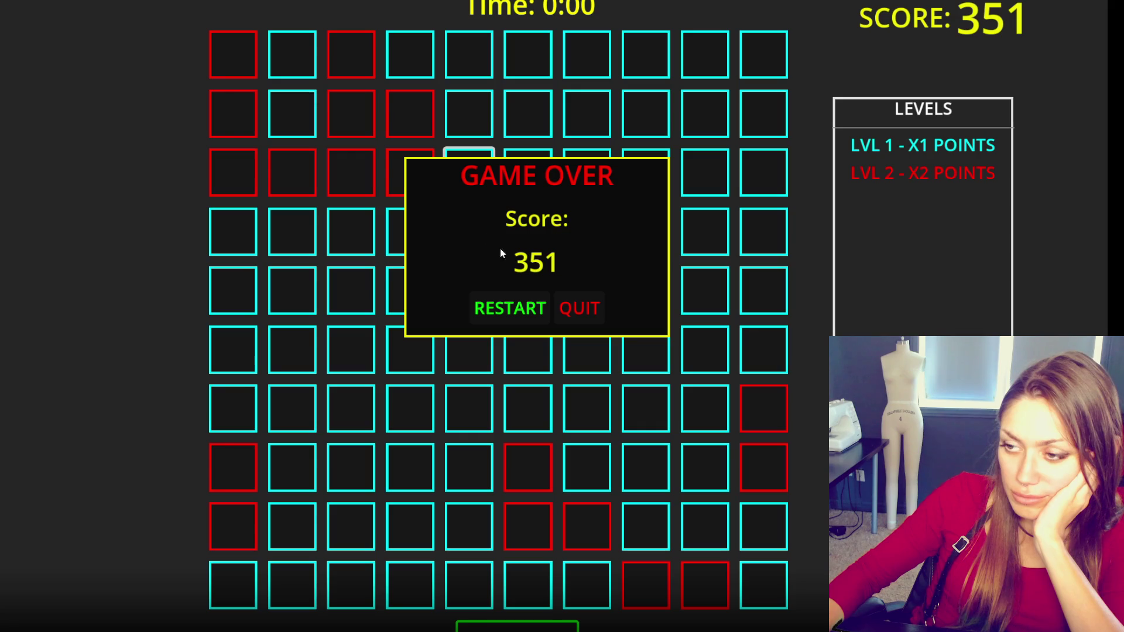
{"action": "left_click", "coordinate": [509, 308]}
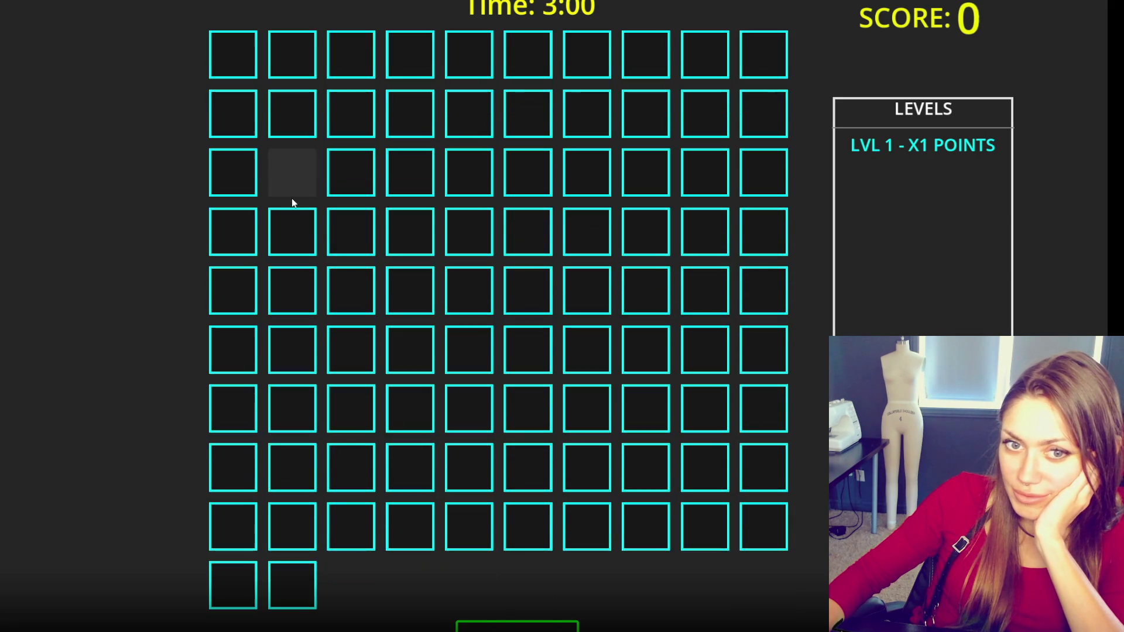
- Uncover squares across the top row of the new grid, plus row 2 column 8
{"action": "left_click", "coordinate": [234, 58]}
{"action": "left_click", "coordinate": [284, 69]}
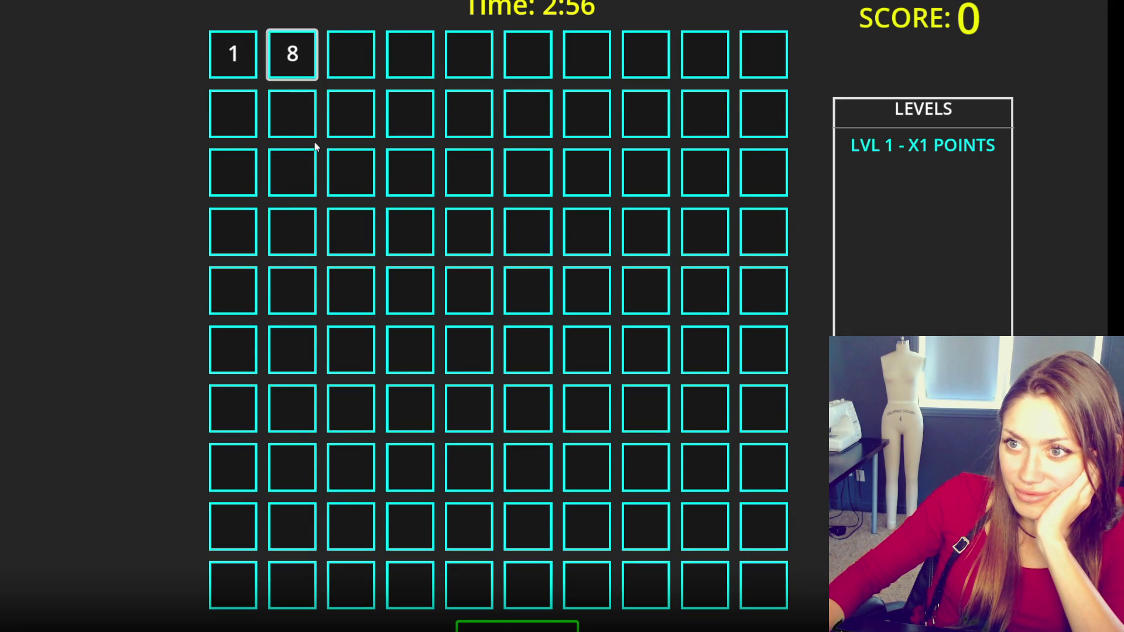
{"action": "left_click", "coordinate": [466, 68]}
{"action": "left_click", "coordinate": [527, 70]}
{"action": "left_click", "coordinate": [564, 65]}
{"action": "left_click", "coordinate": [640, 64]}
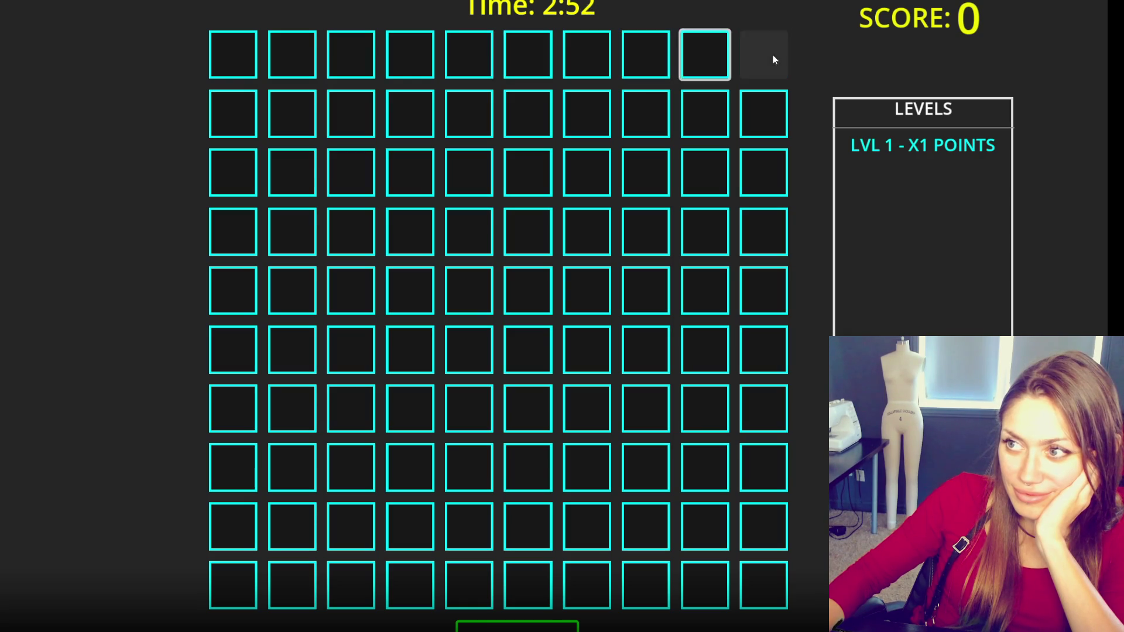
{"action": "left_click", "coordinate": [656, 117]}
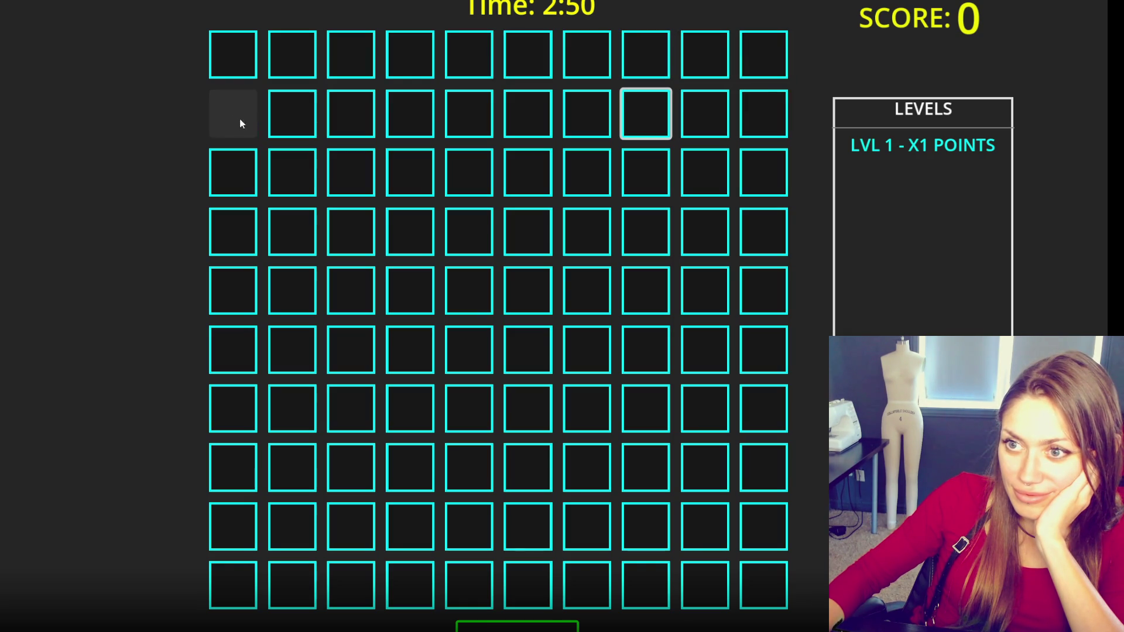
- Probe the row 1 and row 2 squares in columns 2 to 7
{"action": "left_click", "coordinate": [276, 113]}
{"action": "left_click", "coordinate": [295, 77]}
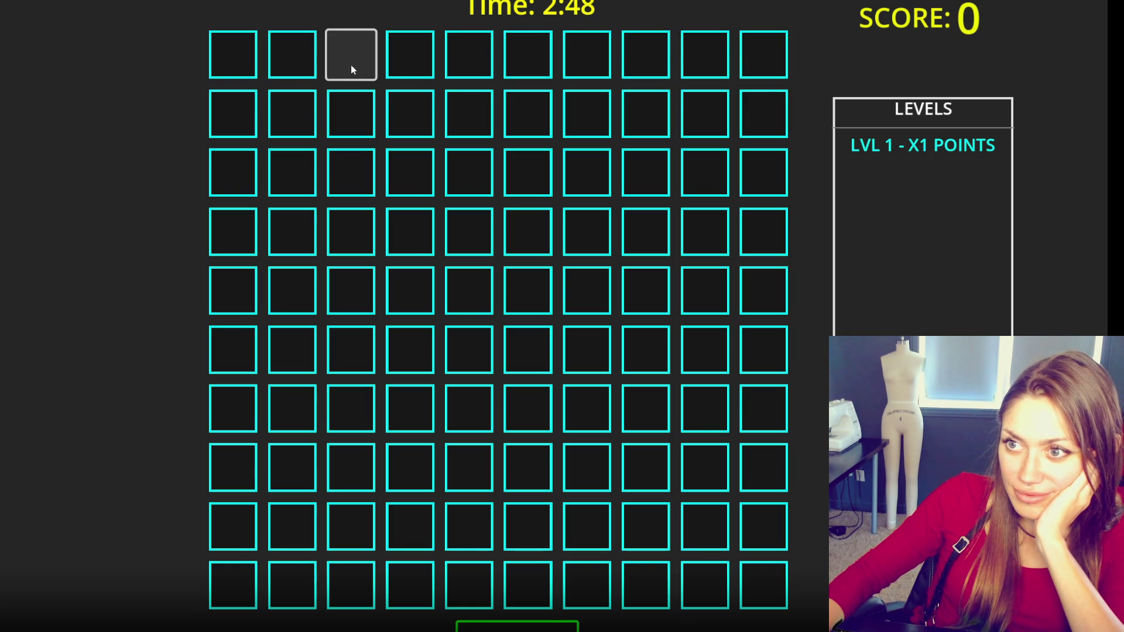
{"action": "left_click", "coordinate": [399, 100]}
{"action": "left_click", "coordinate": [312, 114]}
{"action": "left_click", "coordinate": [401, 115]}
{"action": "left_click", "coordinate": [480, 117]}
{"action": "left_click", "coordinate": [479, 57]}
{"action": "left_click", "coordinate": [527, 58]}
{"action": "left_click", "coordinate": [529, 103]}
{"action": "left_click", "coordinate": [590, 75]}
- Retry columns 1, 2, 4 and 6–10, uncovering the 5 at row 1 column 7
{"action": "left_click", "coordinate": [225, 75]}
{"action": "left_click", "coordinate": [223, 108]}
{"action": "left_click", "coordinate": [402, 61]}
{"action": "left_click", "coordinate": [601, 60]}
{"action": "left_click", "coordinate": [588, 109]}
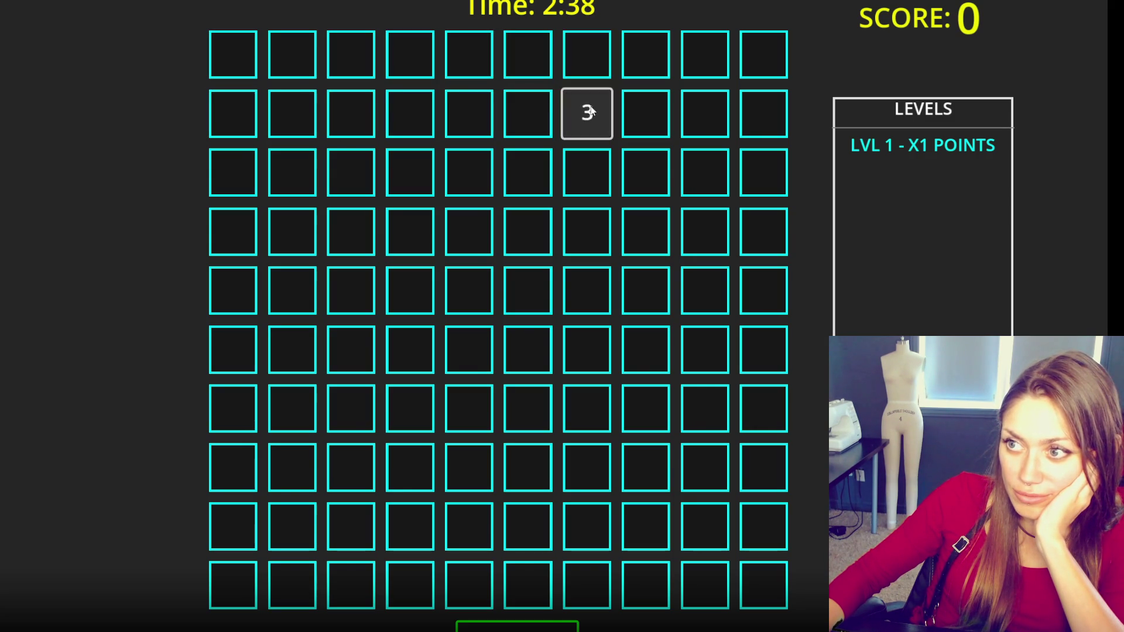
{"action": "left_click", "coordinate": [515, 62]}
{"action": "left_click", "coordinate": [582, 64]}
{"action": "left_click", "coordinate": [641, 59]}
{"action": "left_click", "coordinate": [700, 67]}
{"action": "left_click", "coordinate": [715, 108]}
{"action": "left_click", "coordinate": [741, 107]}
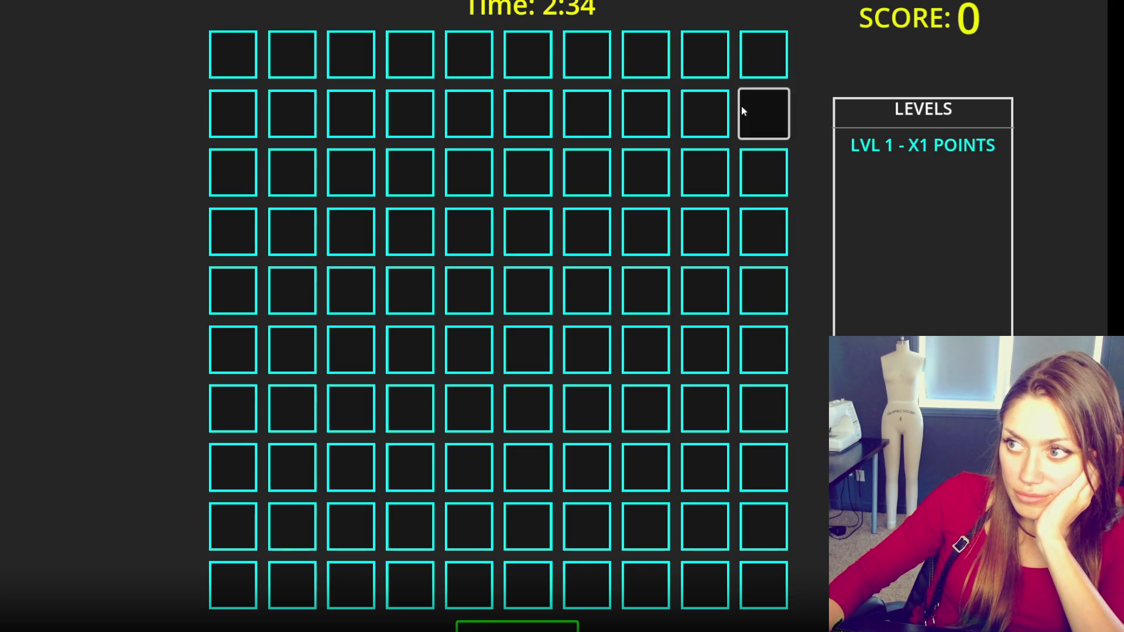
{"action": "left_click", "coordinate": [296, 65]}
{"action": "left_click", "coordinate": [294, 115]}
- Reveal 1 and 2 in column 1, then hunt for 3, 4 and 5
{"action": "left_click", "coordinate": [225, 65]}
{"action": "left_click", "coordinate": [224, 111]}
{"action": "left_click", "coordinate": [357, 59]}
{"action": "left_click", "coordinate": [398, 58]}
{"action": "left_click", "coordinate": [289, 114]}
{"action": "left_click", "coordinate": [543, 61]}
{"action": "left_click", "coordinate": [589, 59]}
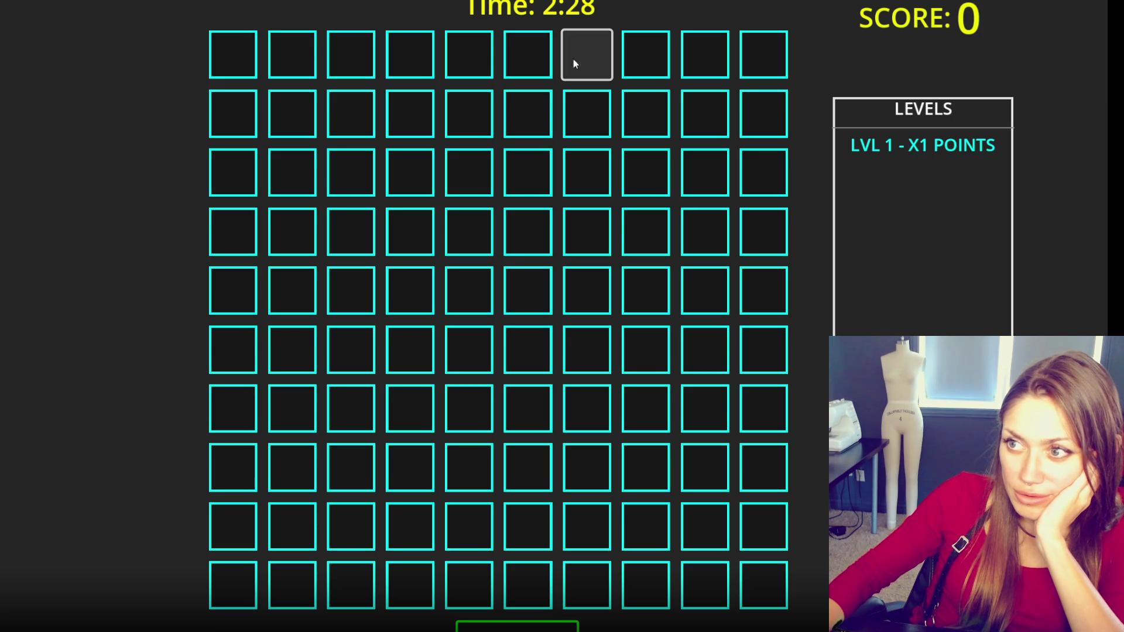
{"action": "left_click", "coordinate": [249, 61]}
{"action": "left_click", "coordinate": [224, 117]}
{"action": "left_click", "coordinate": [296, 112]}
{"action": "left_click", "coordinate": [591, 54]}
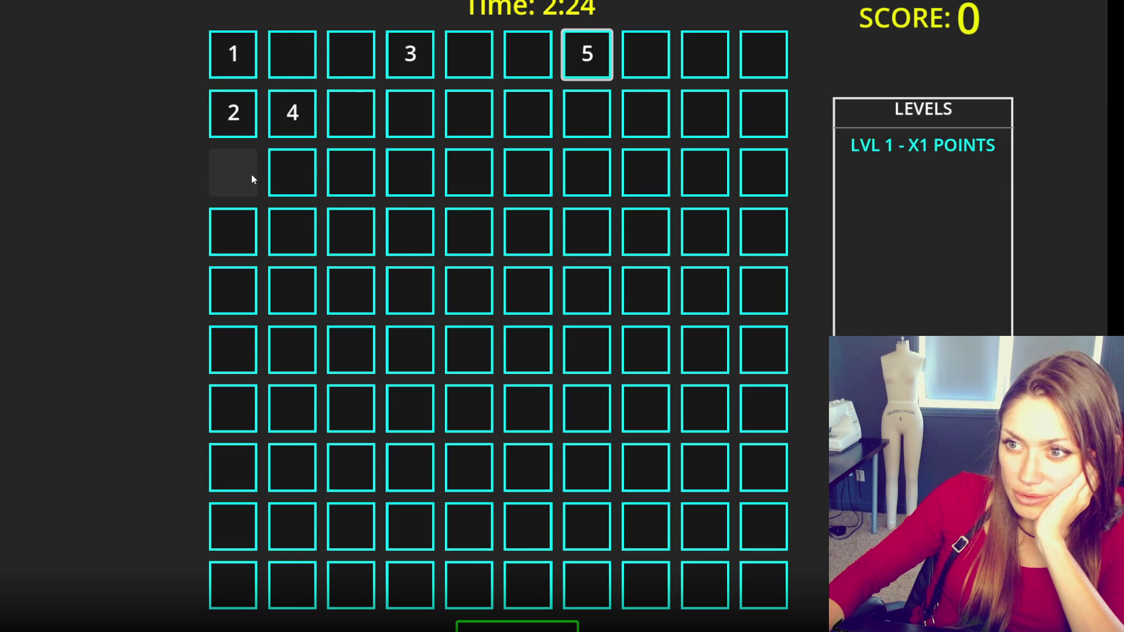
{"action": "left_click", "coordinate": [782, 63]}
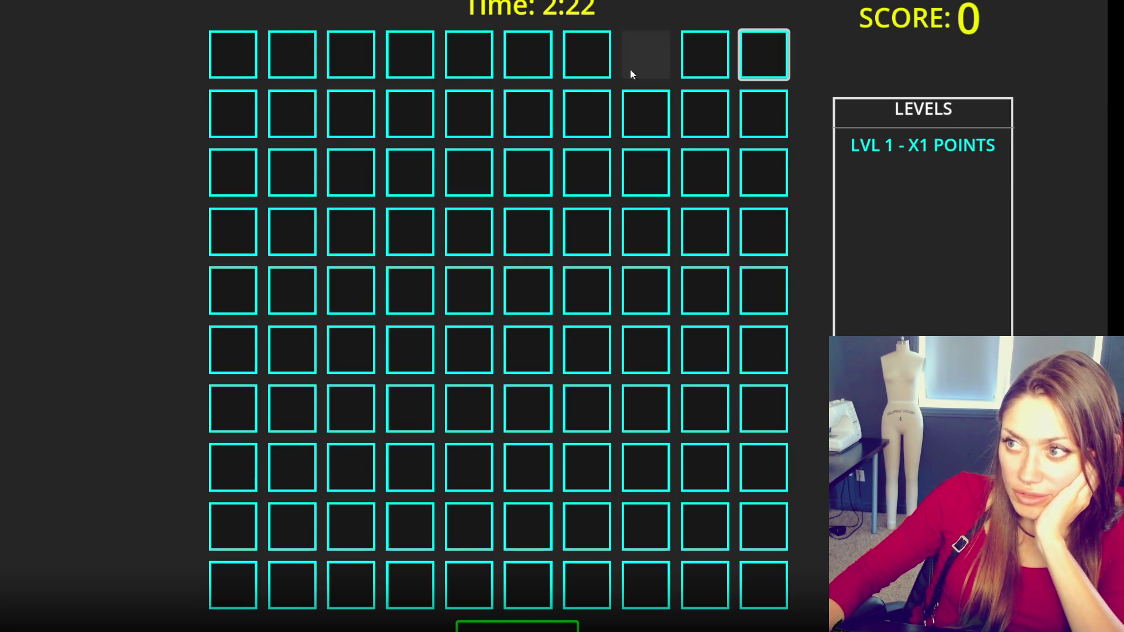
- Find the 3 at row 1 column 4, then probe row 1 columns 7–9 and row 2
{"action": "left_click", "coordinate": [403, 59]}
{"action": "left_click", "coordinate": [585, 59]}
{"action": "left_click", "coordinate": [644, 58]}
{"action": "left_click", "coordinate": [694, 61]}
{"action": "left_click", "coordinate": [749, 107]}
{"action": "left_click", "coordinate": [708, 117]}
{"action": "left_click", "coordinate": [652, 117]}
{"action": "left_click", "coordinate": [582, 117]}
{"action": "left_click", "coordinate": [527, 117]}
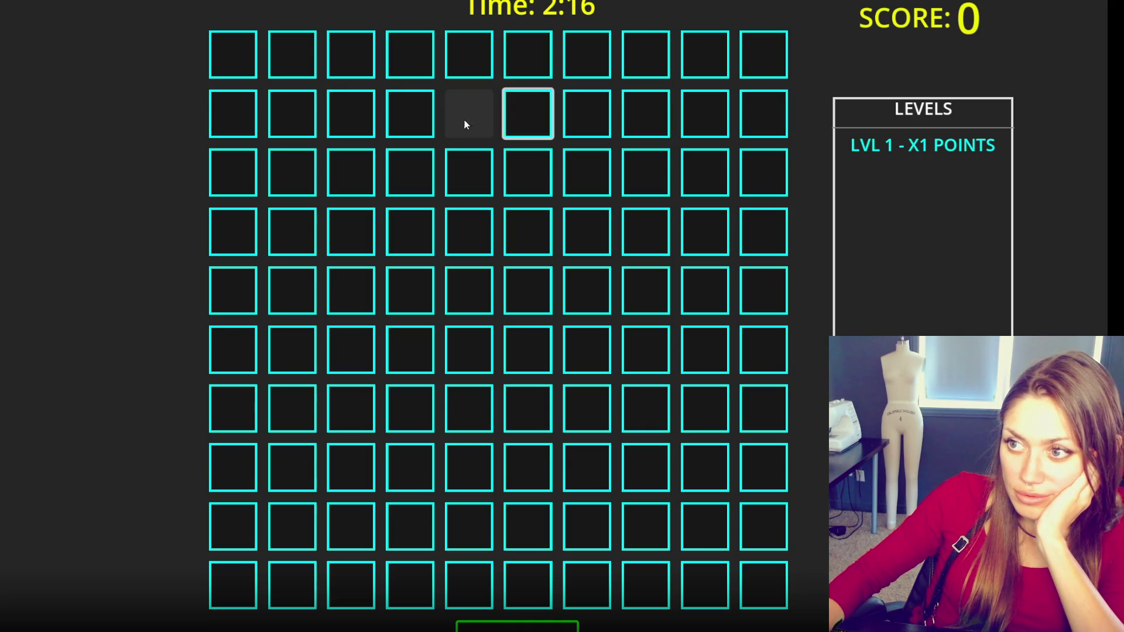
{"action": "left_click", "coordinate": [350, 115]}
- Reveal 1 through 4 in order, then wrongly guess 7 and 10, resetting the grid
{"action": "left_click", "coordinate": [291, 115]}
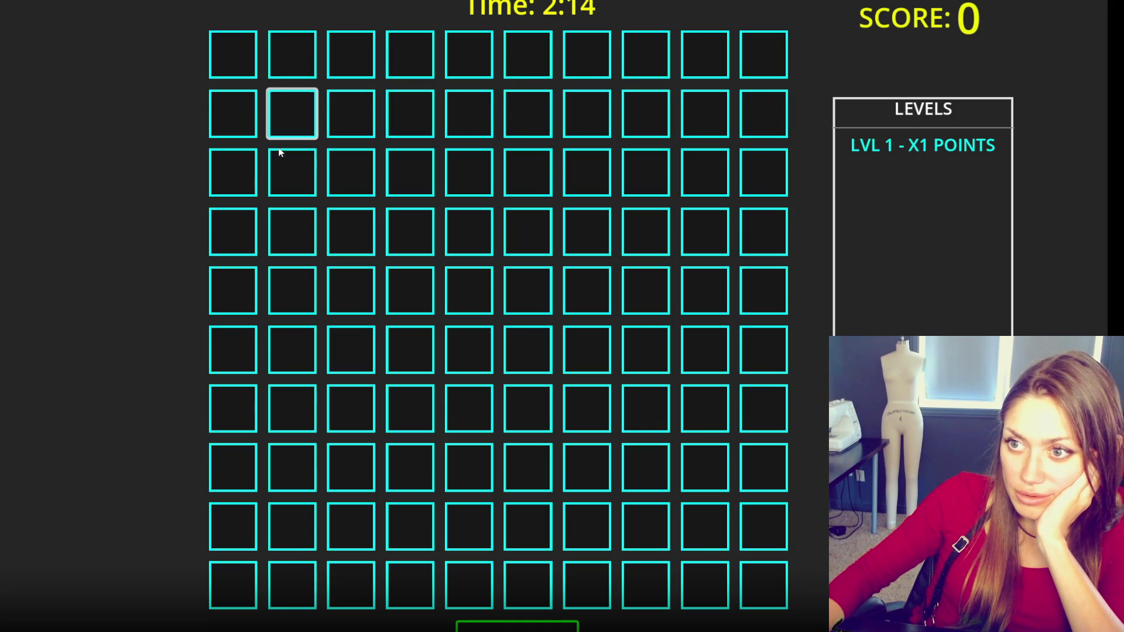
{"action": "left_click", "coordinate": [243, 175]}
{"action": "left_click", "coordinate": [237, 65]}
{"action": "left_click", "coordinate": [237, 63]}
{"action": "left_click", "coordinate": [237, 105]}
{"action": "left_click", "coordinate": [407, 61]}
{"action": "left_click", "coordinate": [292, 114]}
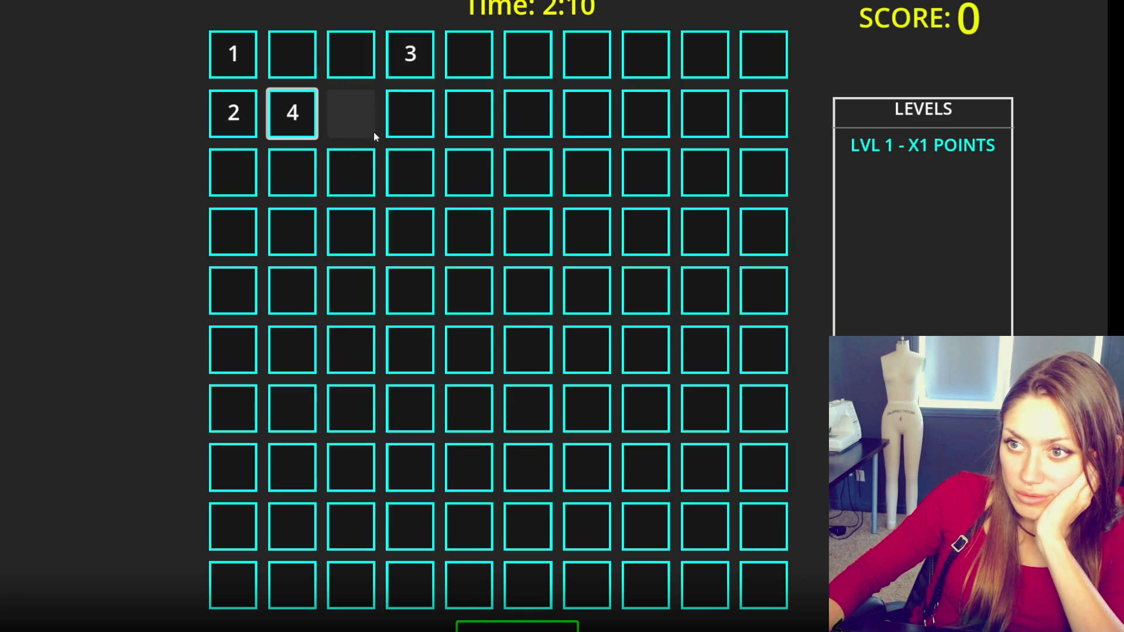
{"action": "left_click", "coordinate": [764, 56]}
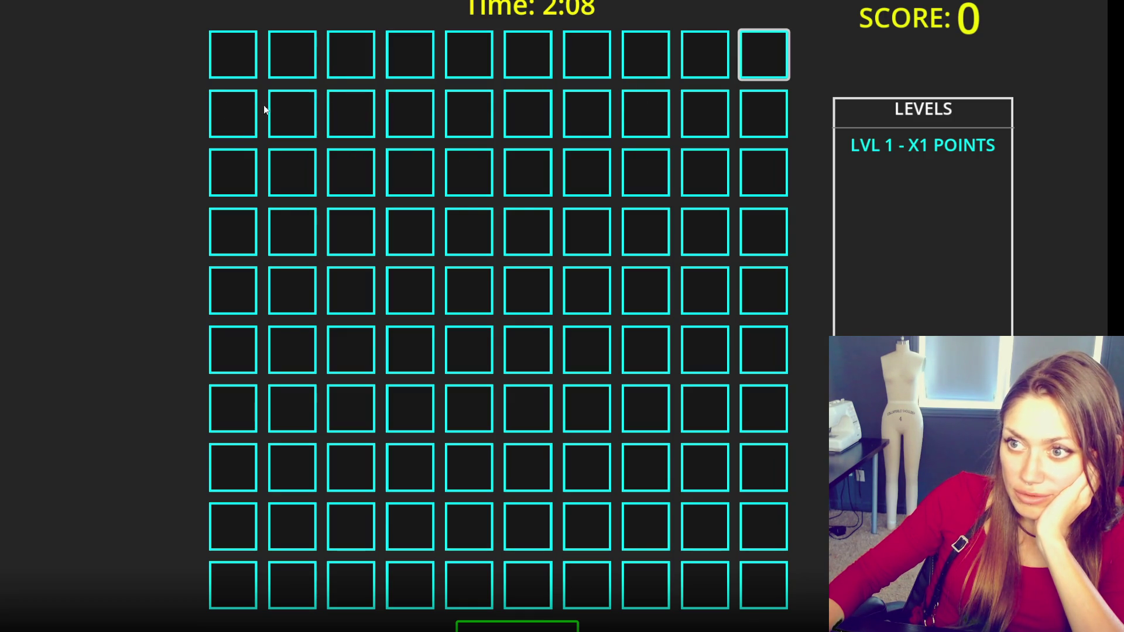
{"action": "left_click", "coordinate": [650, 57]}
- Guess row 2 columns 8–9 (2, 5), then restart with 1 and 2 before a wrong 6
{"action": "left_click", "coordinate": [659, 112]}
{"action": "left_click", "coordinate": [693, 114]}
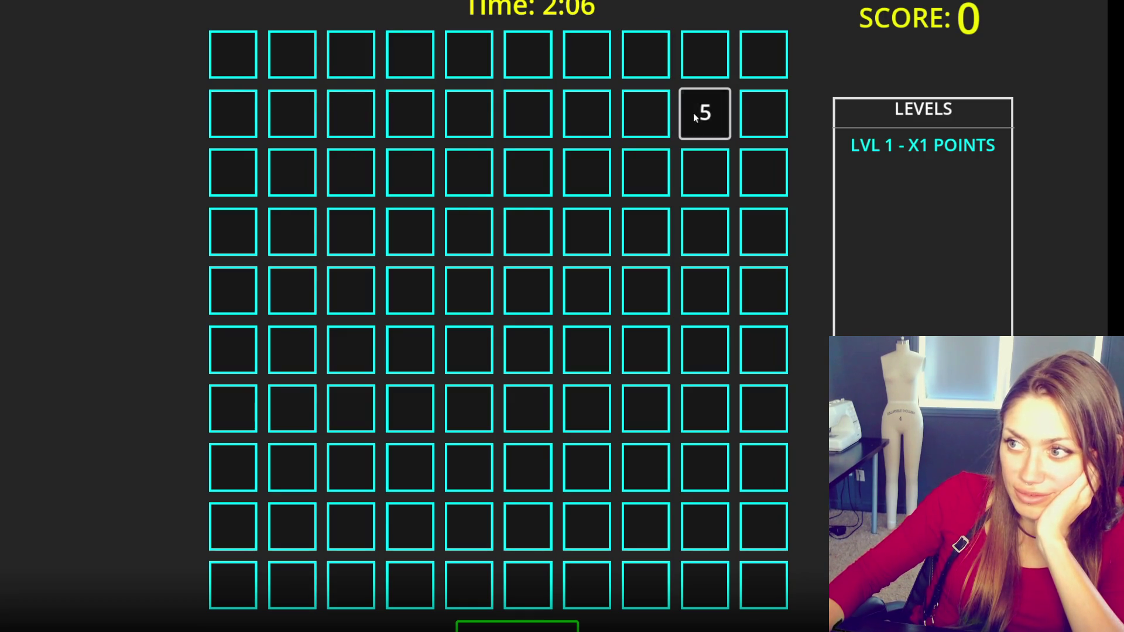
{"action": "left_click", "coordinate": [223, 58]}
{"action": "left_click", "coordinate": [240, 111]}
{"action": "left_click", "coordinate": [351, 54]}
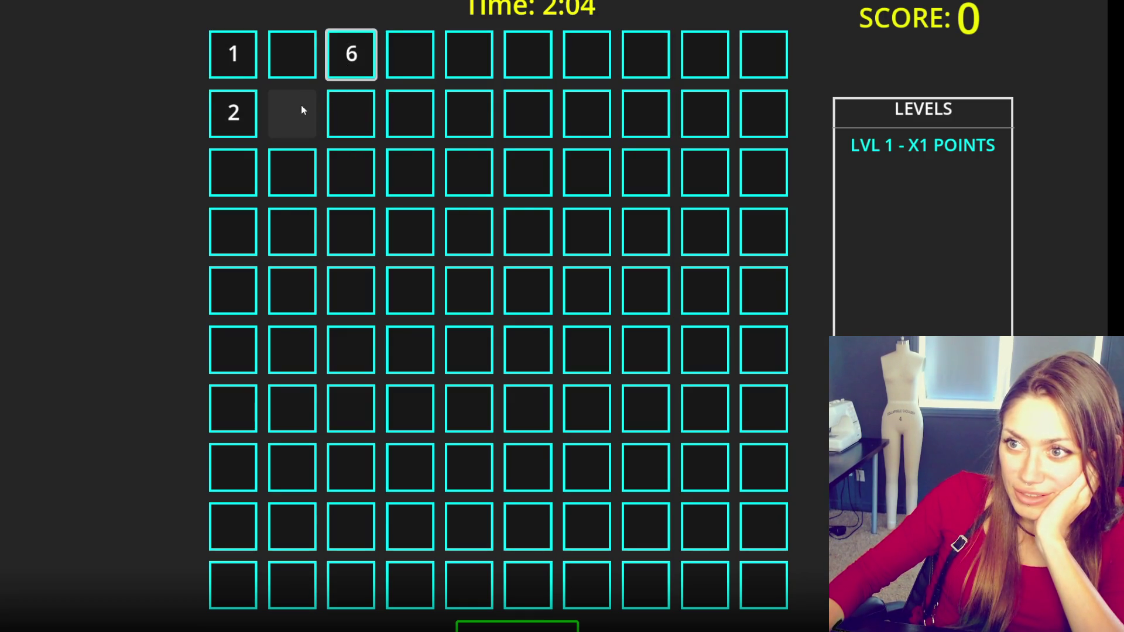
- Restart with 1 and 2, then miss with guesses revealing 7 and 8
{"action": "left_click", "coordinate": [234, 63]}
{"action": "left_click", "coordinate": [243, 115]}
{"action": "left_click", "coordinate": [338, 114]}
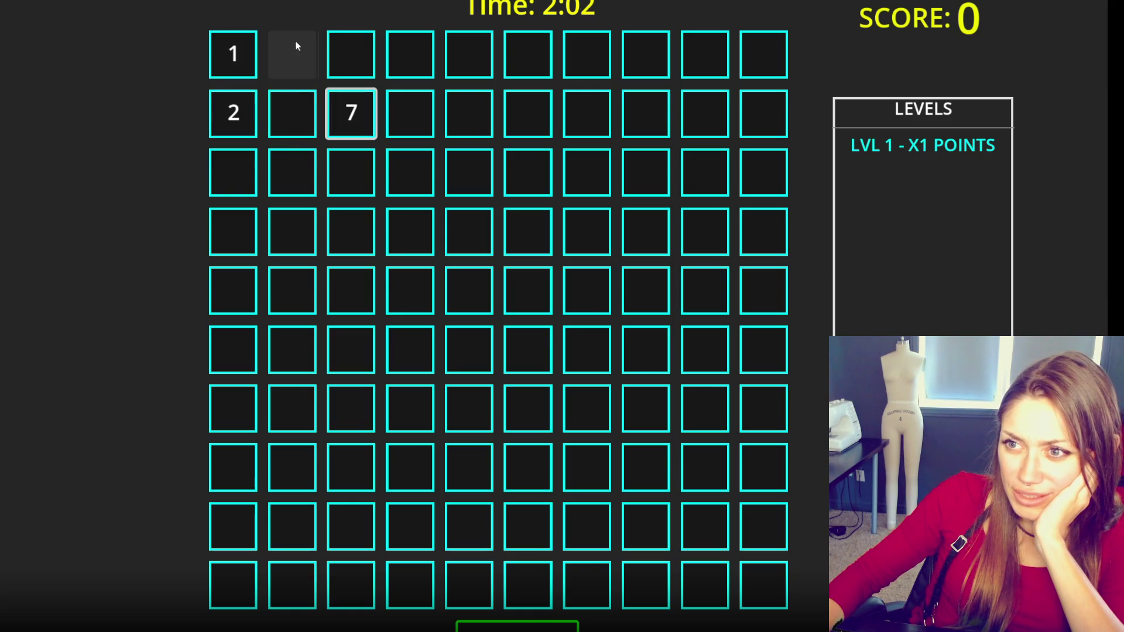
{"action": "left_click", "coordinate": [299, 58]}
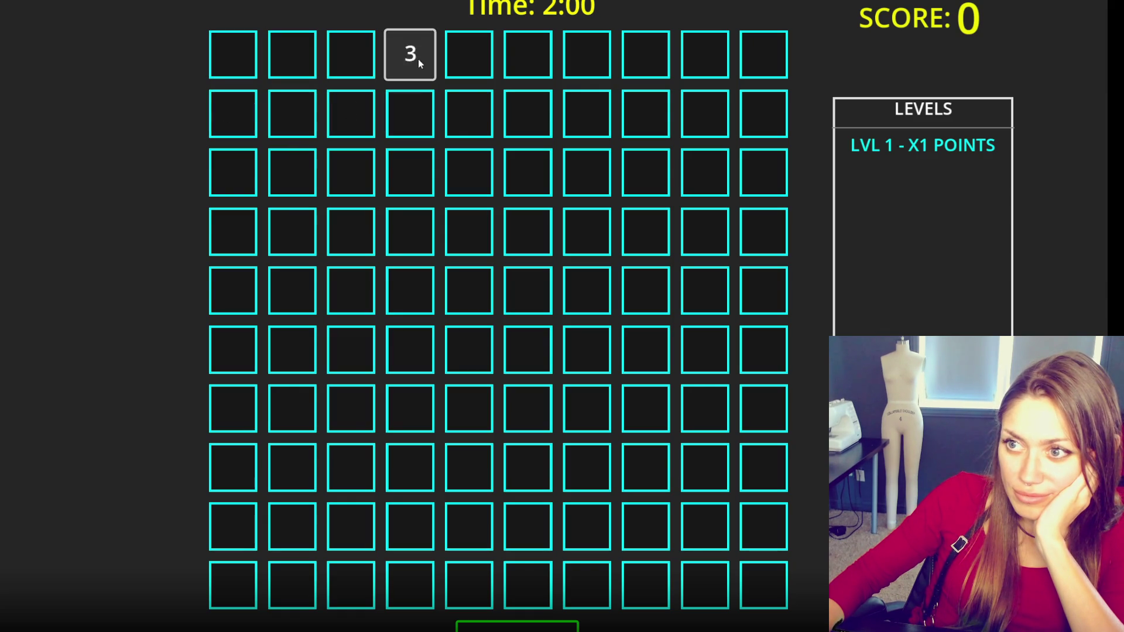
- Reveal 1 through 8 in order, then miss with a guess revealing 10
{"action": "left_click", "coordinate": [219, 63]}
{"action": "left_click", "coordinate": [234, 114]}
{"action": "left_click", "coordinate": [402, 55]}
{"action": "left_click", "coordinate": [293, 114]}
{"action": "left_click", "coordinate": [697, 112]}
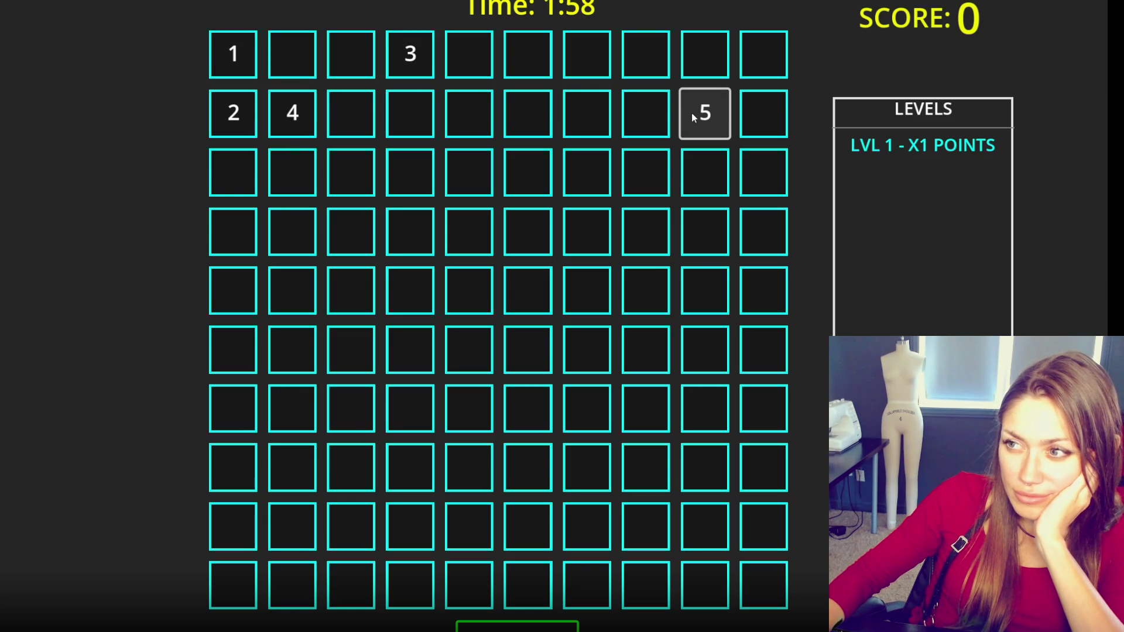
{"action": "left_click", "coordinate": [755, 114]}
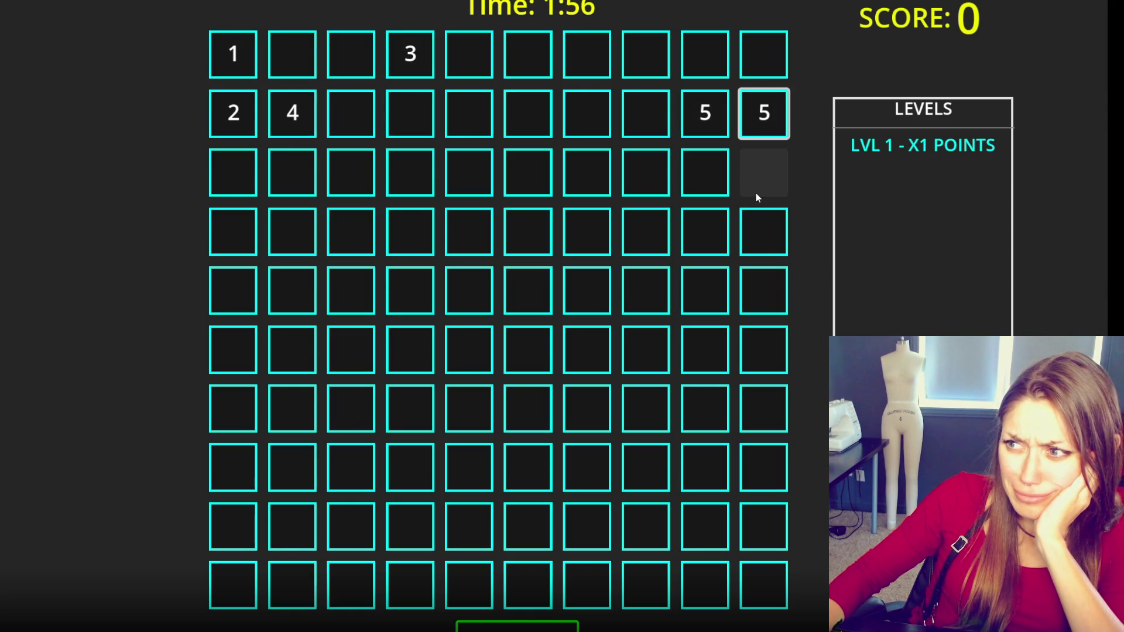
{"action": "left_click", "coordinate": [218, 189]}
{"action": "left_click", "coordinate": [761, 56]}
{"action": "left_click", "coordinate": [719, 61]}
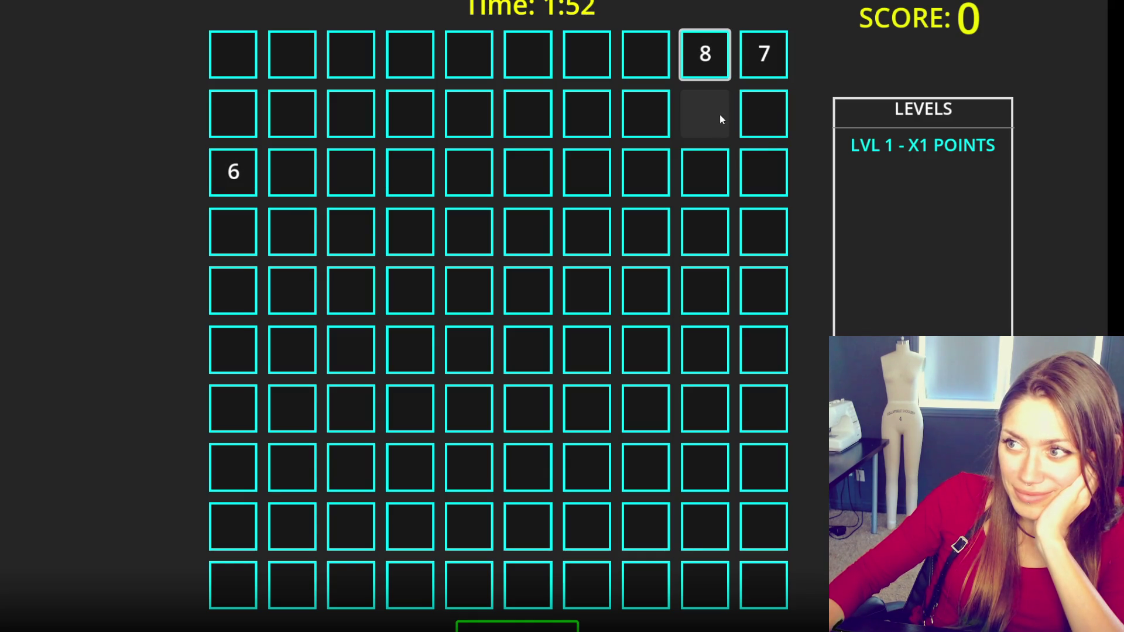
{"action": "left_click", "coordinate": [646, 58]}
- Probe columns 6–9 on the reset grid, then restart 1 and 2 before a wrong 6
{"action": "left_click", "coordinate": [588, 58]}
{"action": "left_click", "coordinate": [644, 126]}
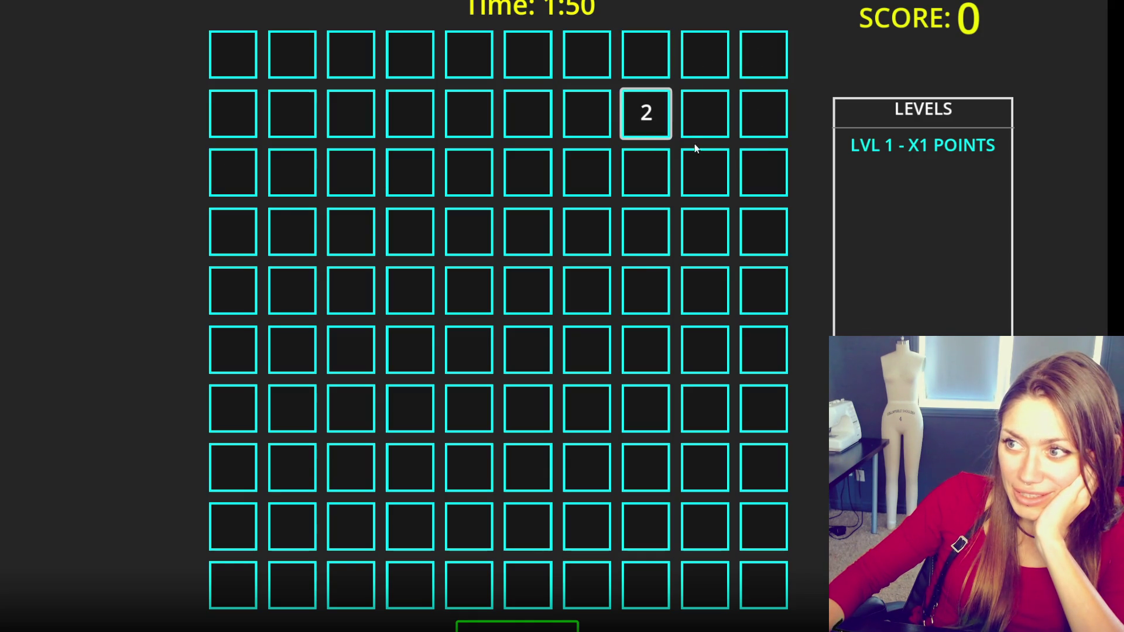
{"action": "left_click", "coordinate": [690, 123]}
{"action": "left_click", "coordinate": [587, 121]}
{"action": "left_click", "coordinate": [537, 51]}
{"action": "left_click", "coordinate": [238, 52]}
{"action": "left_click", "coordinate": [237, 51]}
{"action": "left_click", "coordinate": [245, 95]}
{"action": "left_click", "coordinate": [354, 67]}
- Reveal 1 through 7 in order: column 1, row 1 col 4, row 2 cols 2 and 10, row 3, row 1 col 10
{"action": "left_click", "coordinate": [235, 67]}
{"action": "left_click", "coordinate": [237, 103]}
{"action": "left_click", "coordinate": [409, 56]}
{"action": "left_click", "coordinate": [301, 108]}
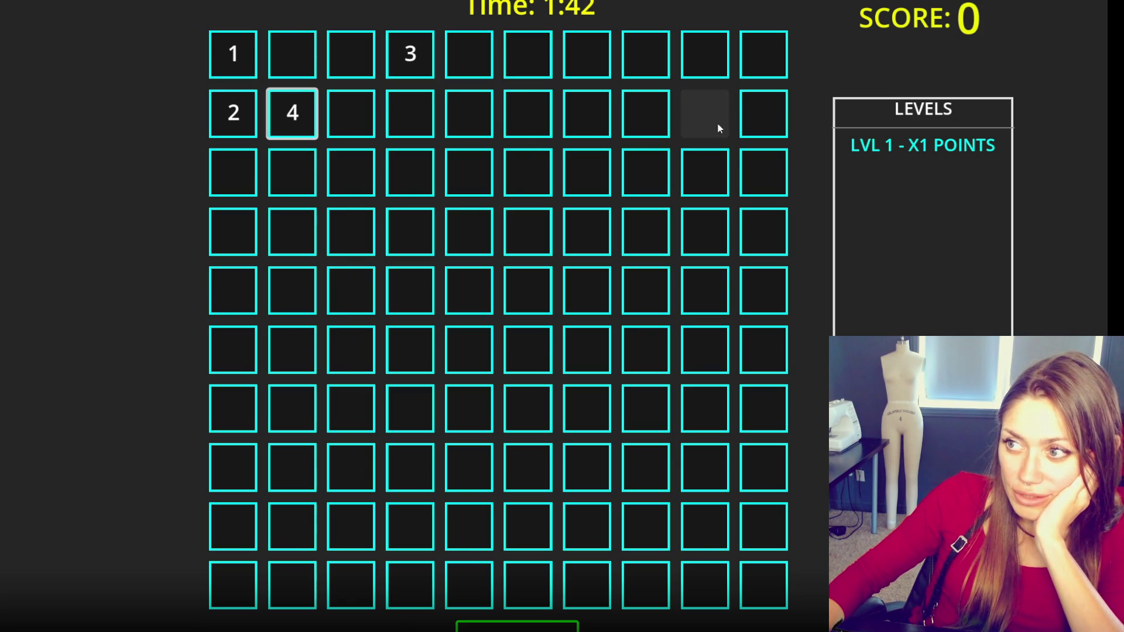
{"action": "left_click", "coordinate": [750, 111]}
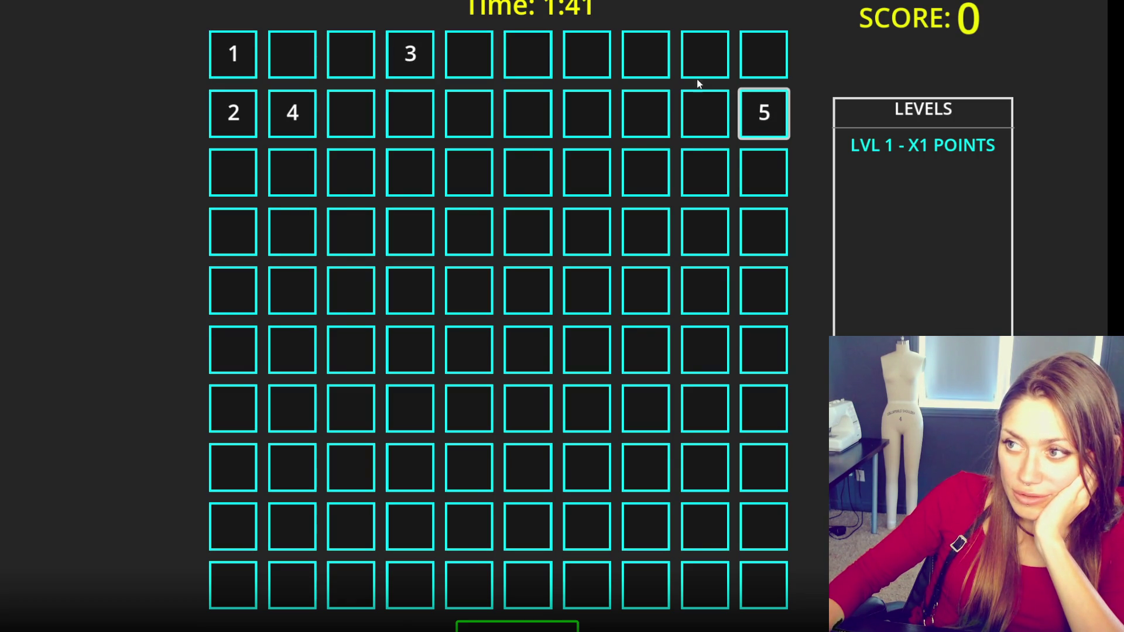
{"action": "left_click", "coordinate": [249, 171]}
{"action": "left_click", "coordinate": [758, 59]}
- Guess the remaining squares, finding 9 at row 1 column 6, then re-reveal 6, 7 and 3
{"action": "left_click", "coordinate": [660, 68]}
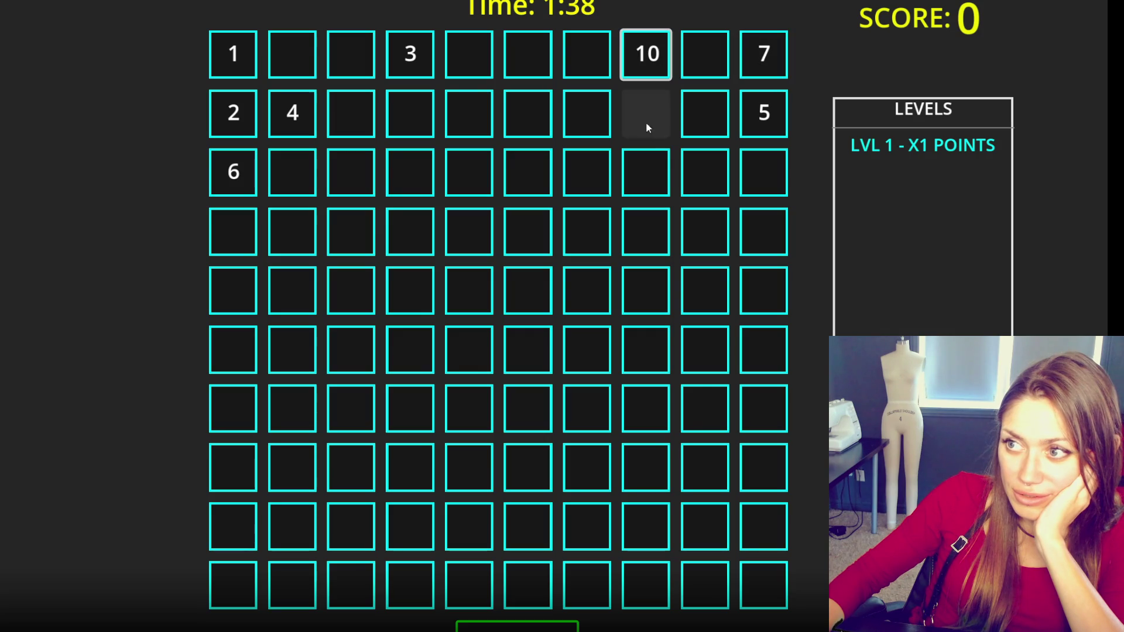
{"action": "left_click", "coordinate": [692, 82]}
{"action": "left_click", "coordinate": [600, 131]}
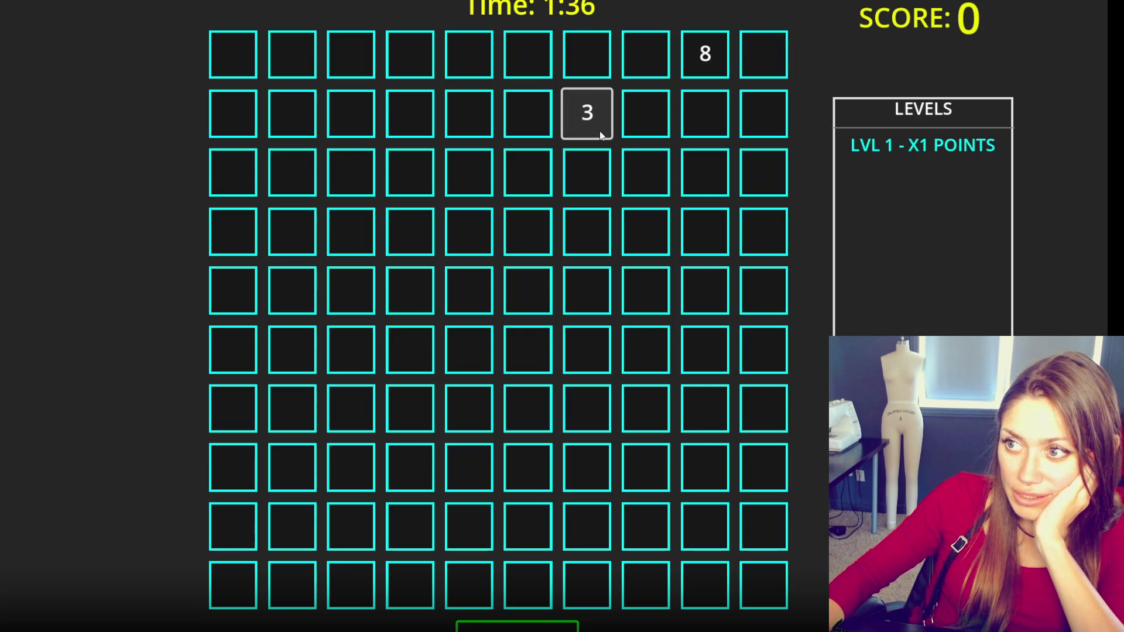
{"action": "left_click", "coordinate": [655, 121]}
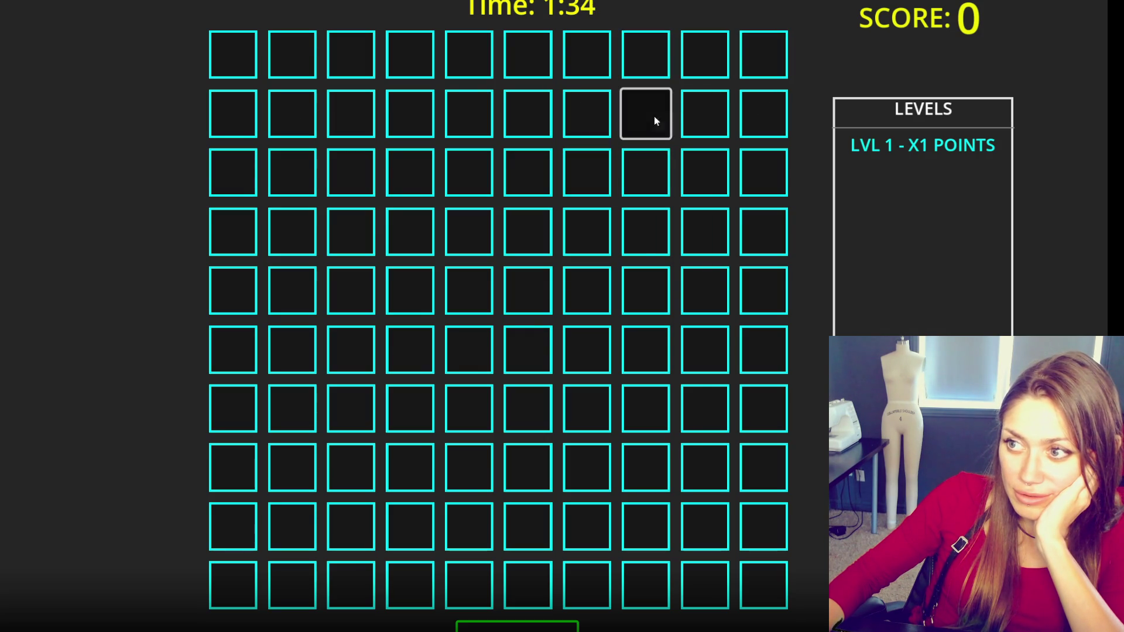
{"action": "left_click", "coordinate": [532, 70]}
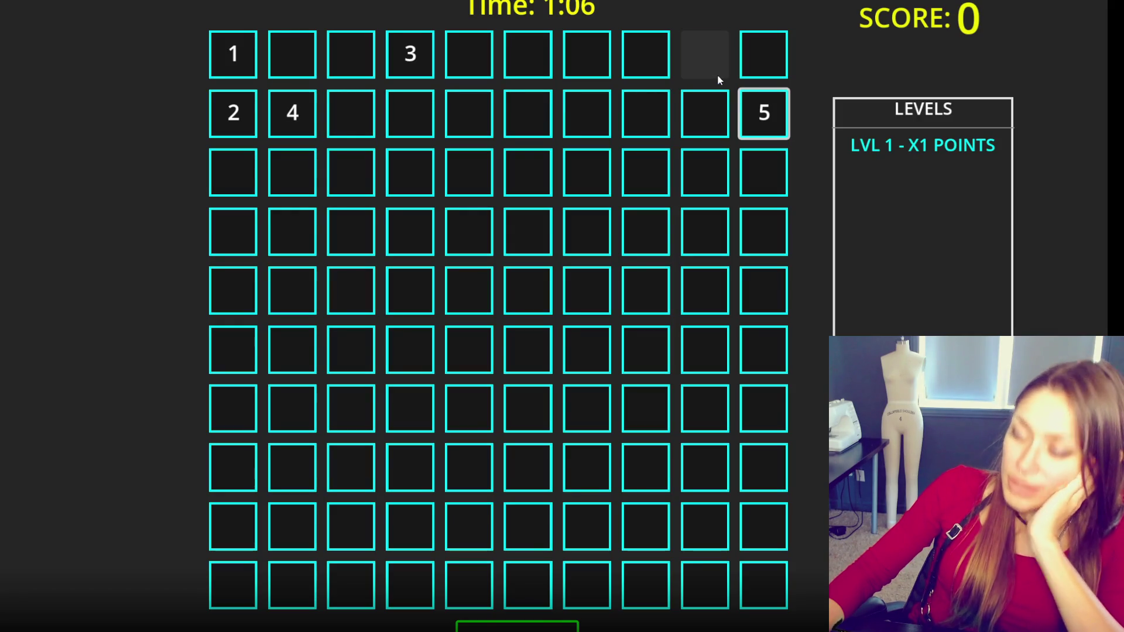
{"action": "left_click", "coordinate": [250, 172]}
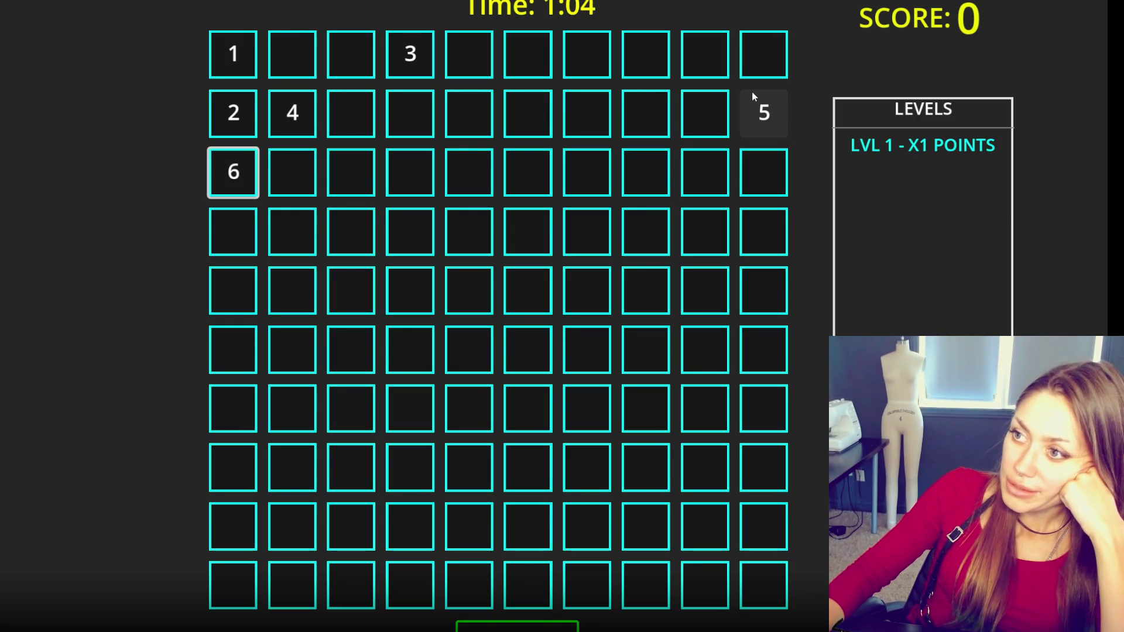
{"action": "left_click", "coordinate": [764, 58]}
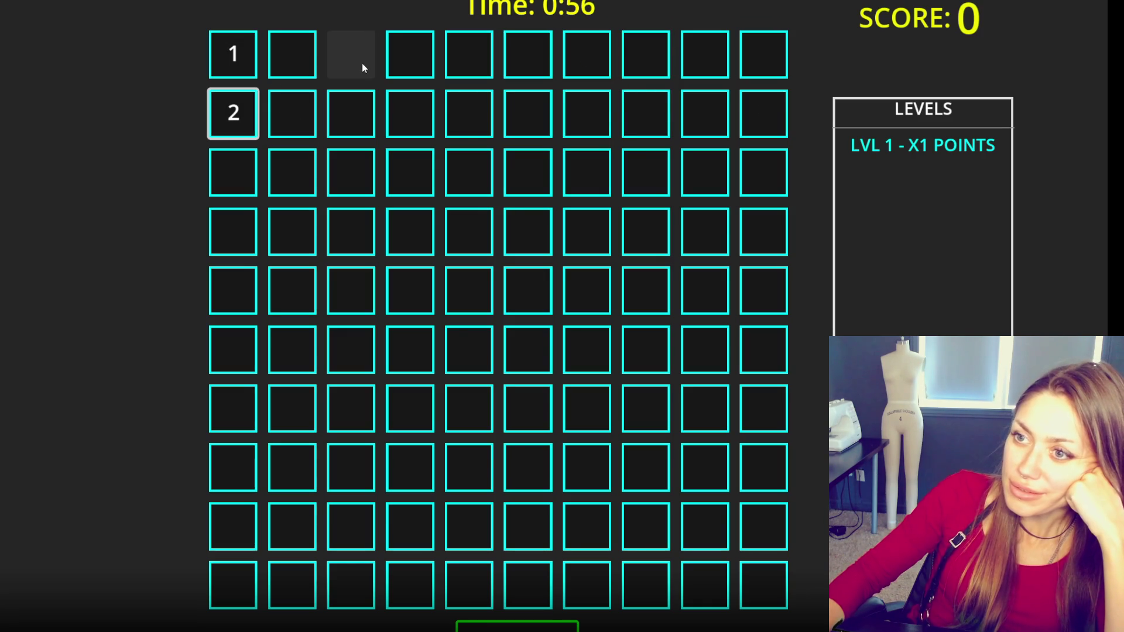
{"action": "left_click", "coordinate": [408, 68]}
- Reveal the 4 through 10 number sequence to clear level 1
{"action": "left_click", "coordinate": [295, 114]}
{"action": "left_click", "coordinate": [762, 112]}
{"action": "left_click", "coordinate": [234, 171]}
{"action": "left_click", "coordinate": [757, 75]}
{"action": "left_click", "coordinate": [705, 67]}
{"action": "left_click", "coordinate": [544, 73]}
{"action": "left_click", "coordinate": [655, 68]}
{"action": "left_click", "coordinate": [571, 625]}
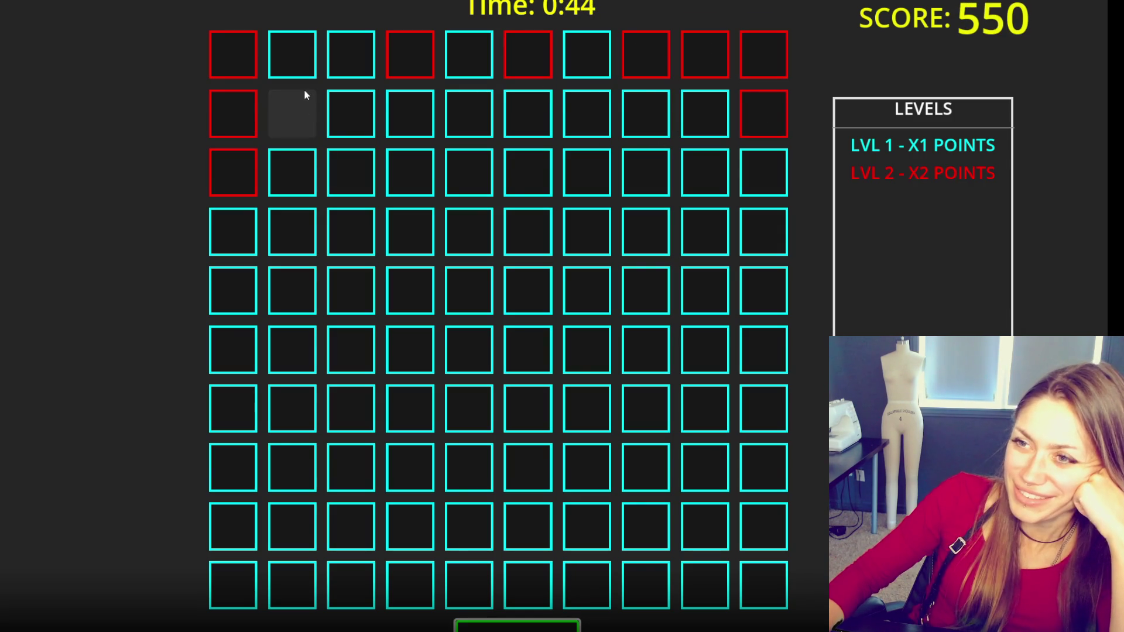
- Match the pairs of 5s in row 8 and the 4s in row 10
{"action": "left_click", "coordinate": [287, 480]}
{"action": "left_click", "coordinate": [331, 472]}
{"action": "left_click", "coordinate": [423, 478]}
{"action": "left_click", "coordinate": [478, 477]}
{"action": "left_click", "coordinate": [536, 467]}
{"action": "left_click", "coordinate": [574, 479]}
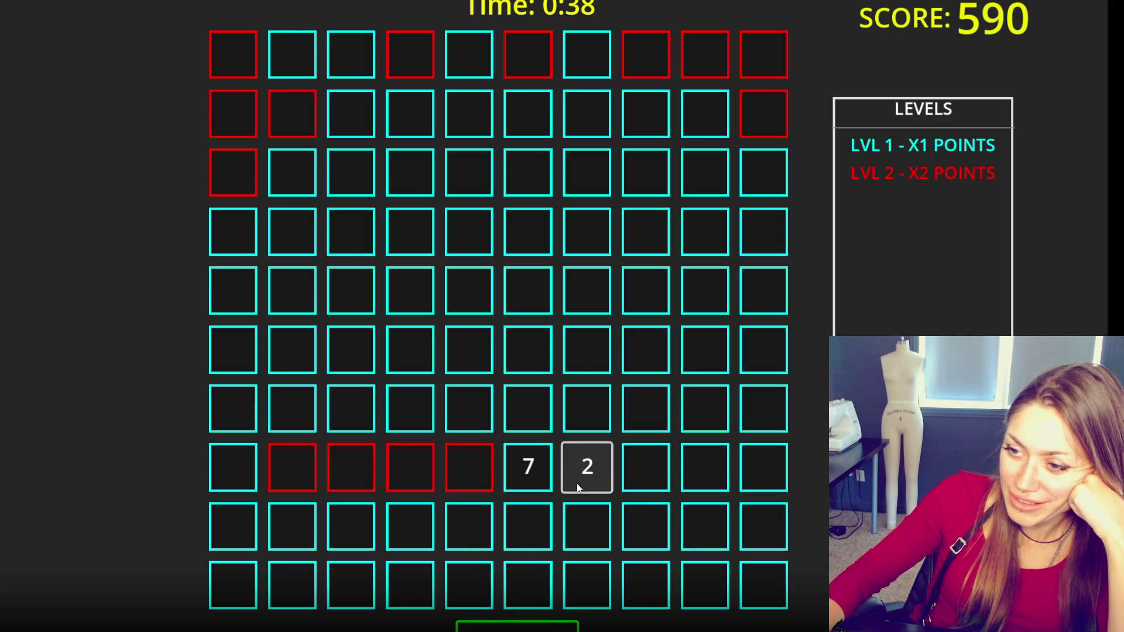
{"action": "left_click", "coordinate": [696, 477]}
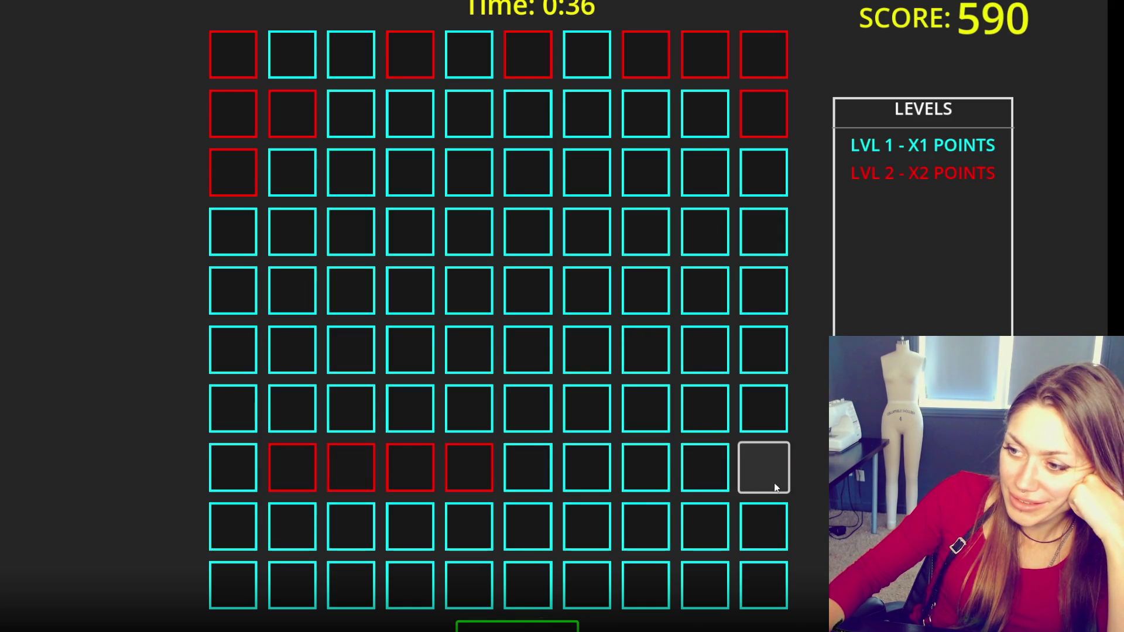
{"action": "left_click", "coordinate": [694, 588]}
{"action": "left_click", "coordinate": [667, 592]}
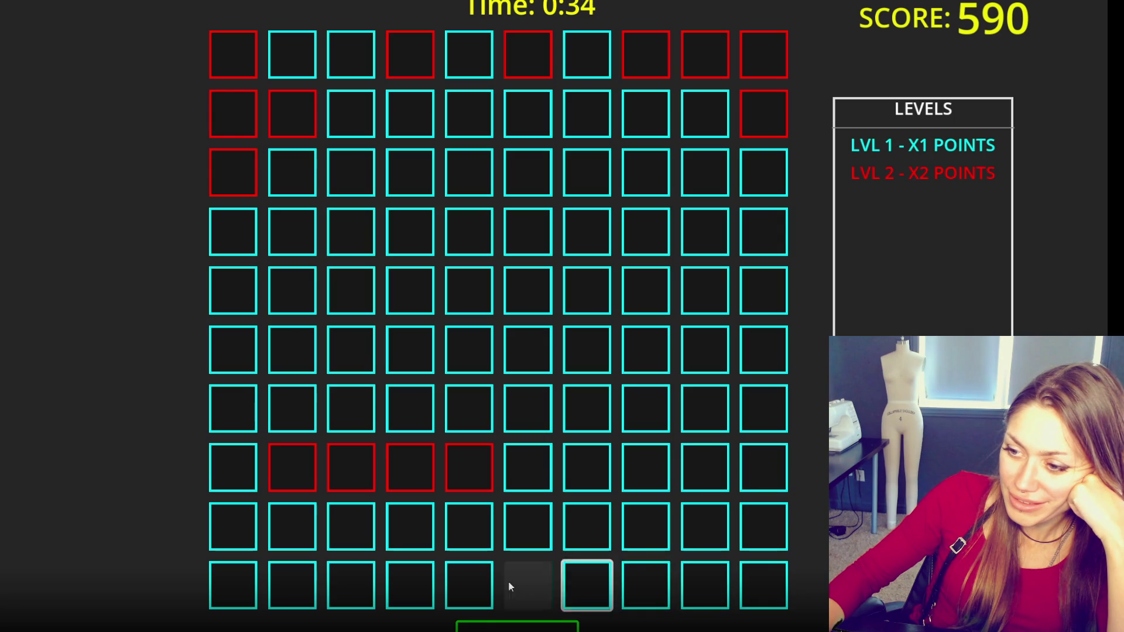
{"action": "left_click", "coordinate": [586, 587]}
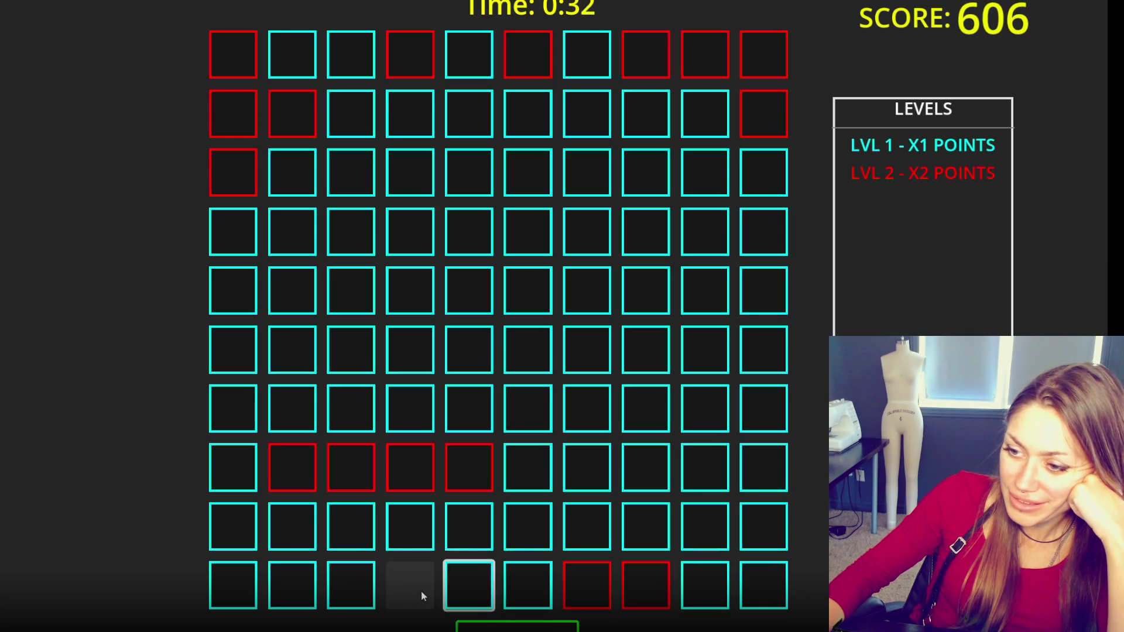
- Match the 10s, the 6s in row 9, and a pair of 2s
{"action": "left_click", "coordinate": [565, 467]}
{"action": "left_click", "coordinate": [538, 473]}
{"action": "left_click", "coordinate": [644, 468]}
{"action": "left_click", "coordinate": [487, 588]}
{"action": "left_click", "coordinate": [408, 591]}
{"action": "left_click", "coordinate": [352, 596]}
{"action": "left_click", "coordinate": [312, 594]}
{"action": "left_click", "coordinate": [218, 582]}
{"action": "left_click", "coordinate": [233, 527]}
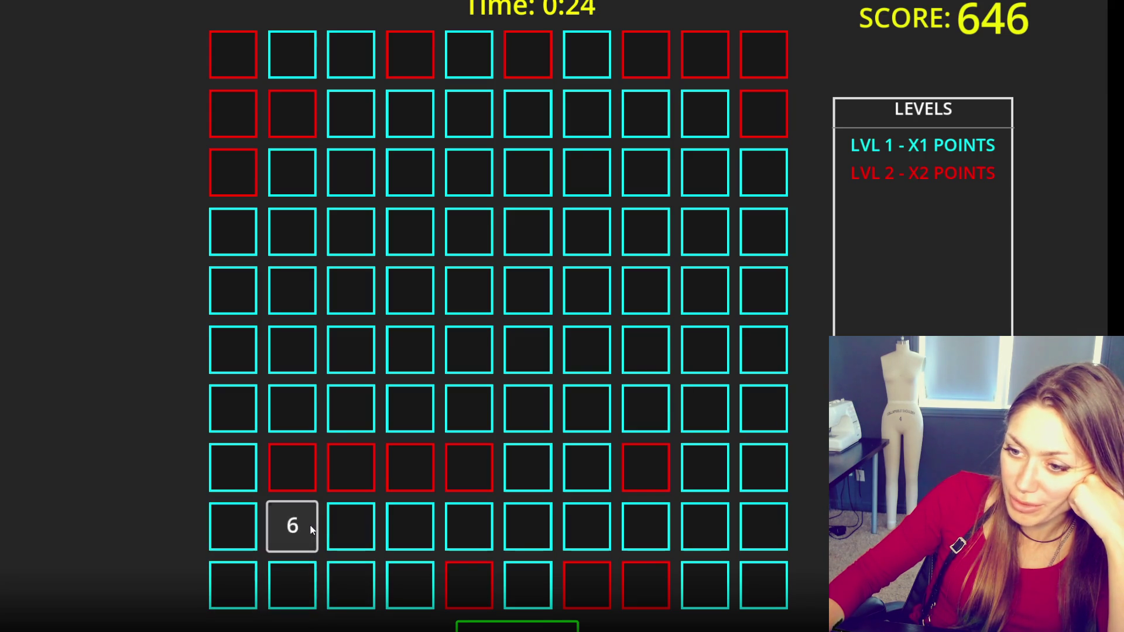
{"action": "left_click", "coordinate": [233, 527]}
{"action": "left_click", "coordinate": [292, 527]}
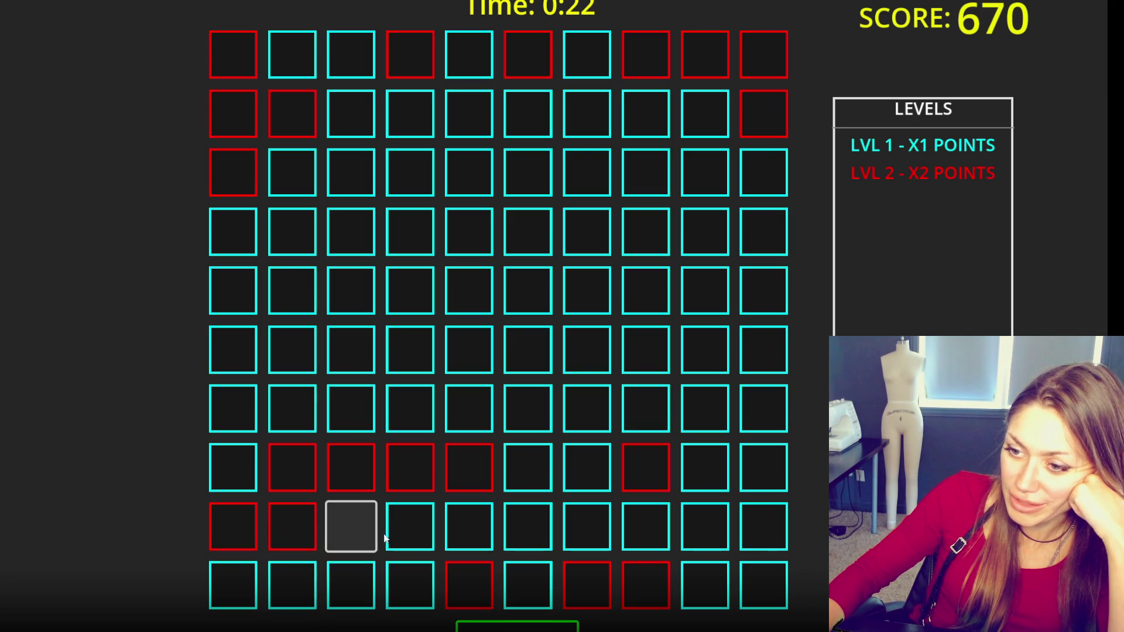
{"action": "left_click", "coordinate": [471, 529]}
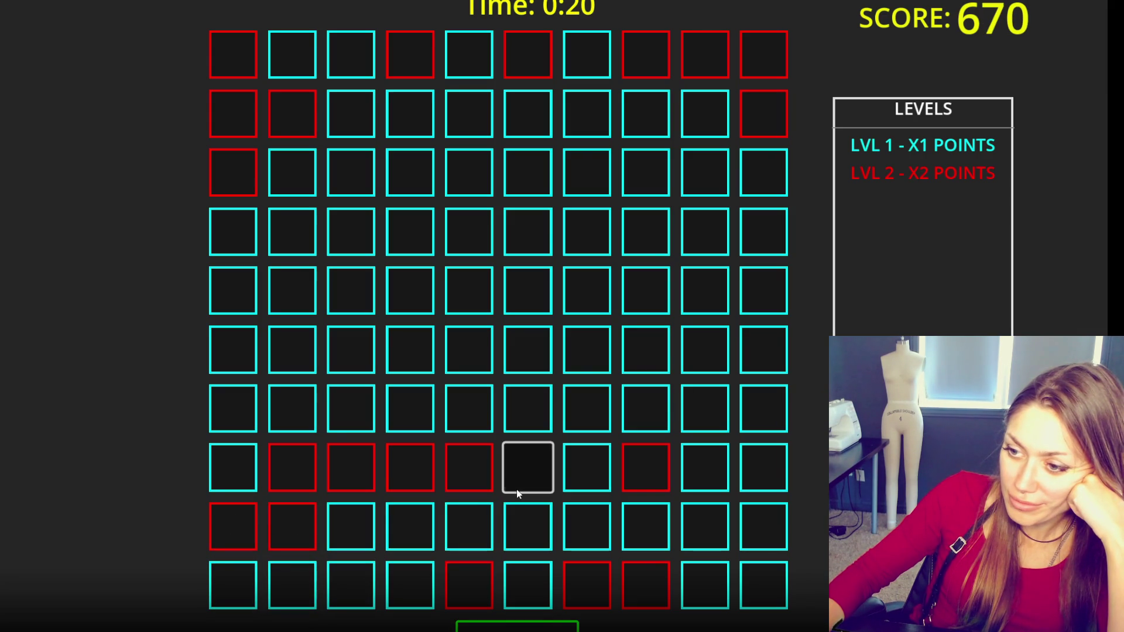
{"action": "left_click", "coordinate": [511, 514]}
- Pair up the 7s, the 9s in row 7, and two 10 cards
{"action": "left_click", "coordinate": [357, 530]}
{"action": "left_click", "coordinate": [363, 583]}
{"action": "left_click", "coordinate": [285, 589]}
{"action": "left_click", "coordinate": [527, 468]}
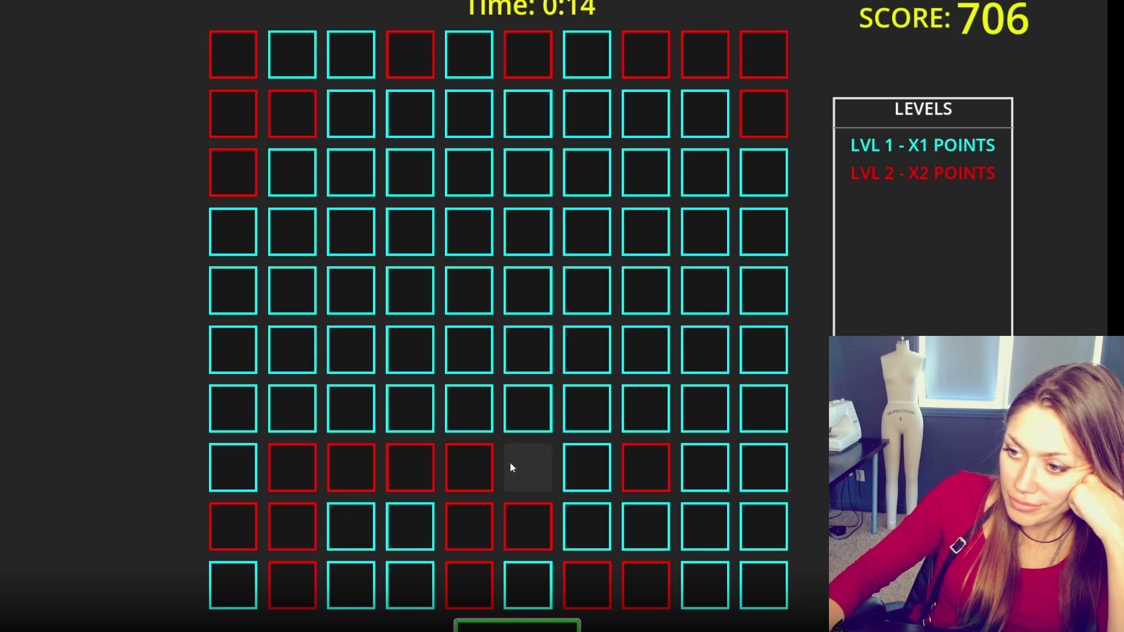
{"action": "left_click", "coordinate": [752, 398]}
{"action": "left_click", "coordinate": [705, 409]}
{"action": "left_click", "coordinate": [650, 417]}
{"action": "left_click", "coordinate": [594, 410]}
{"action": "left_click", "coordinate": [542, 422]}
{"action": "left_click", "coordinate": [475, 410]}
{"action": "left_click", "coordinate": [416, 419]}
{"action": "left_click", "coordinate": [355, 522]}
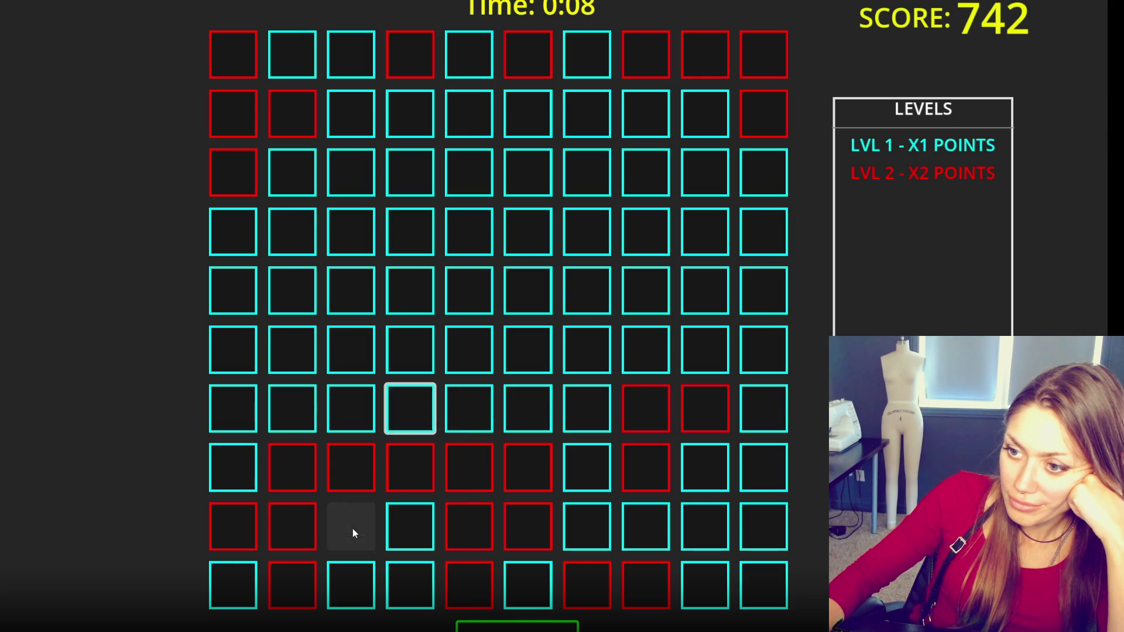
{"action": "left_click", "coordinate": [421, 530]}
{"action": "left_click", "coordinate": [484, 414]}
- Flip cards across row 7 and the left column until the timer hits 0:00
{"action": "left_click", "coordinate": [423, 410]}
{"action": "left_click", "coordinate": [528, 410]}
{"action": "left_click", "coordinate": [744, 410]}
{"action": "left_click", "coordinate": [527, 413]}
{"action": "left_click", "coordinate": [343, 410]}
{"action": "left_click", "coordinate": [302, 410]}
{"action": "left_click", "coordinate": [235, 414]}
{"action": "left_click", "coordinate": [236, 474]}
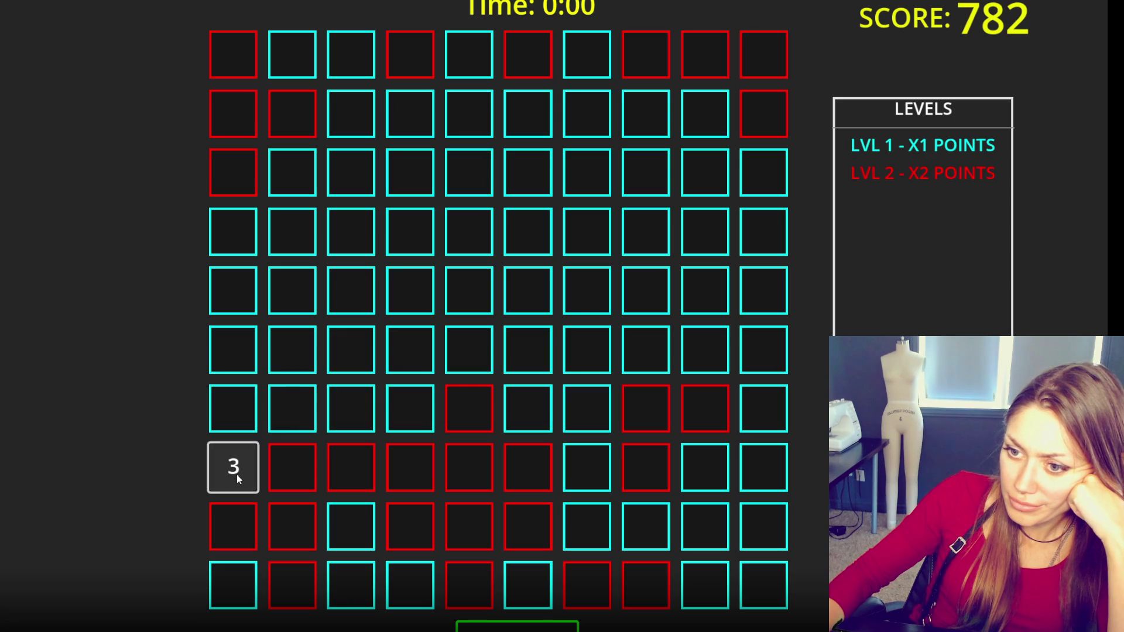
{"action": "left_click", "coordinate": [238, 579]}
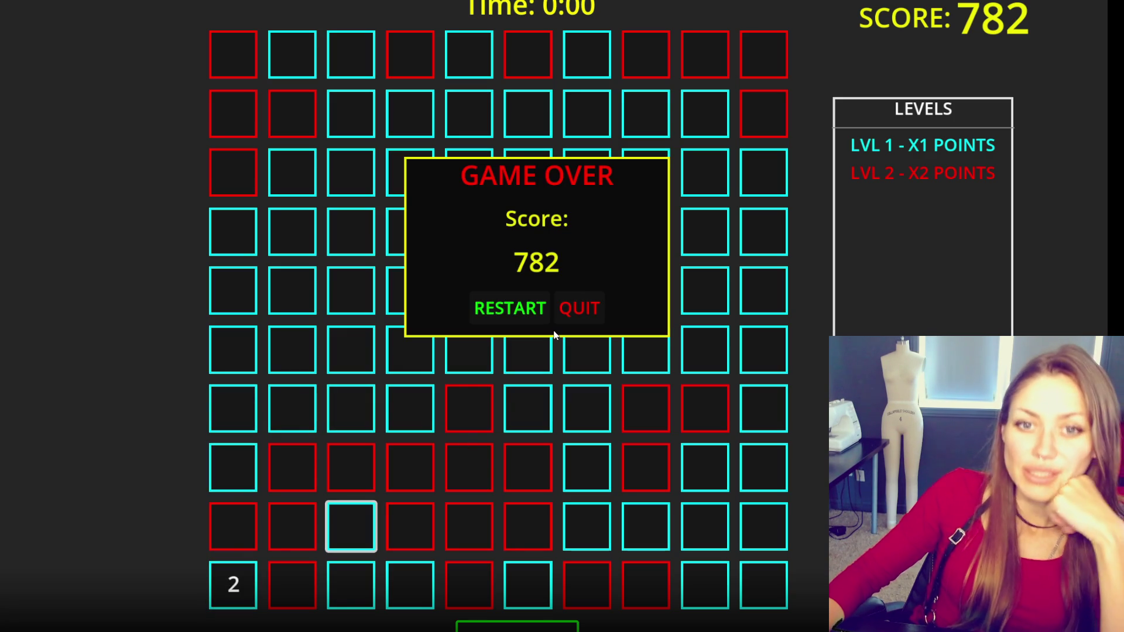
- Snip a screenshot of the GAME OVER popup showing the 782 score
{"action": "key", "text": "Print"}
{"action": "mouse_move", "coordinate": [438, 164]}
{"action": "left_mouse_down"}
{"action": "mouse_move", "coordinate": [615, 336]}
{"action": "mouse_move", "coordinate": [629, 331]}
{"action": "left_mouse_up"}
{"action": "left_click", "coordinate": [589, 342]}
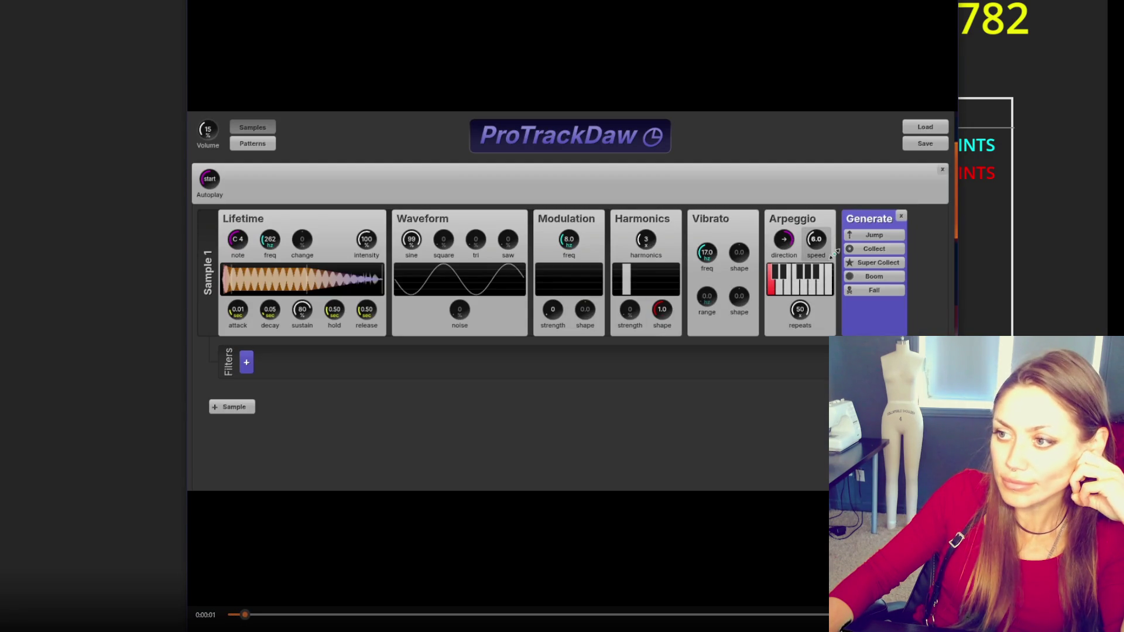
- Generate three random Collect sounds, then three Super Collect sounds
{"action": "left_click", "coordinate": [874, 247]}
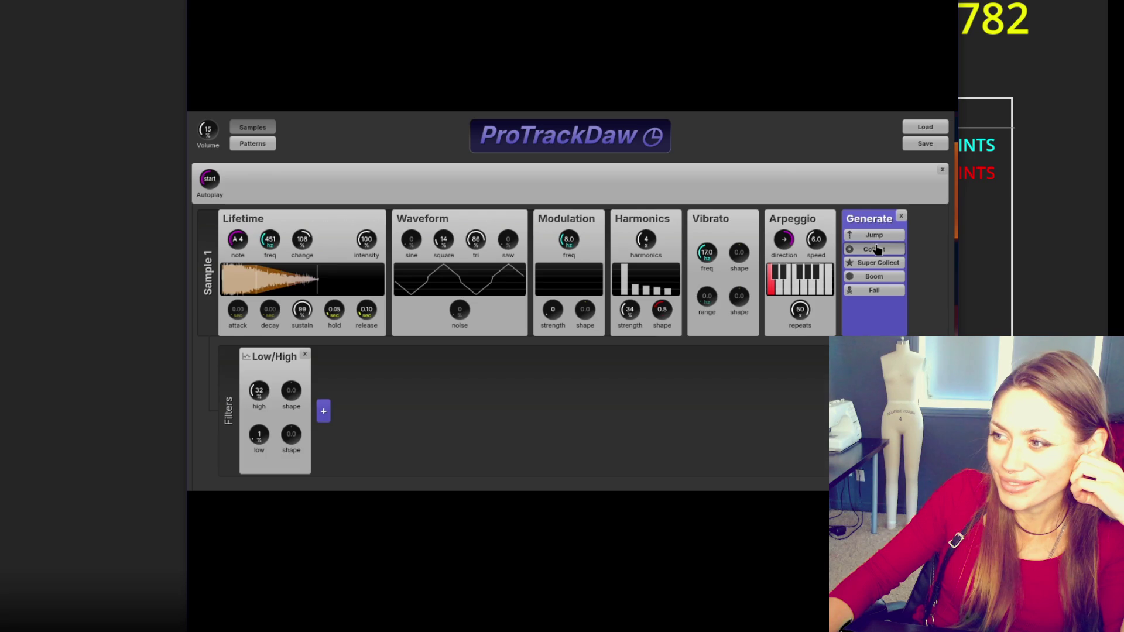
{"action": "left_click", "coordinate": [876, 248]}
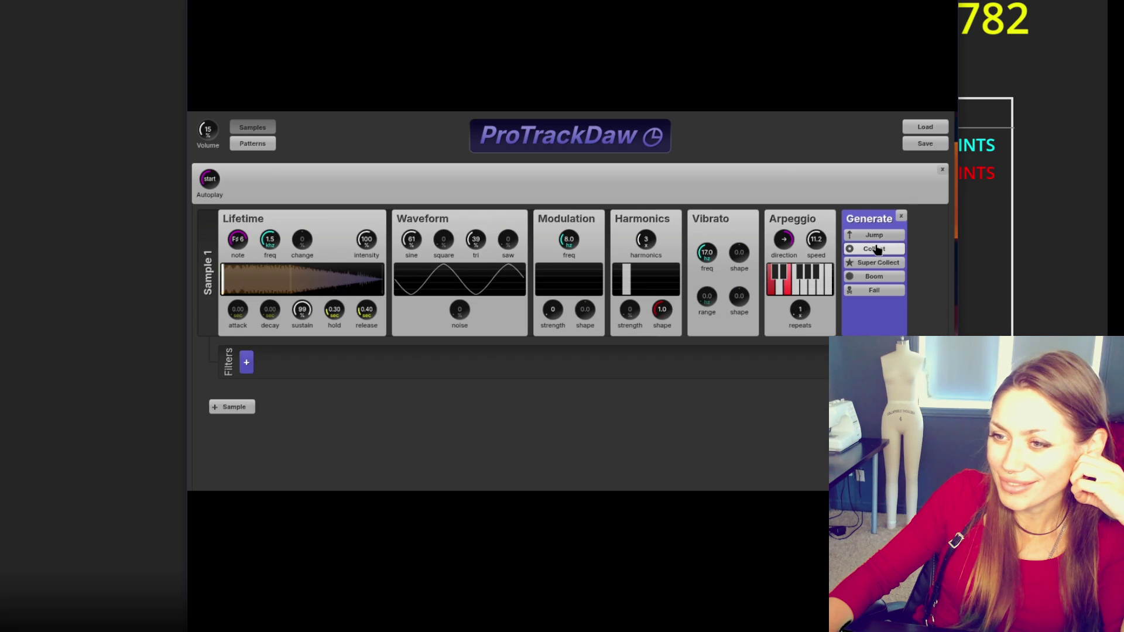
{"action": "left_click", "coordinate": [879, 249]}
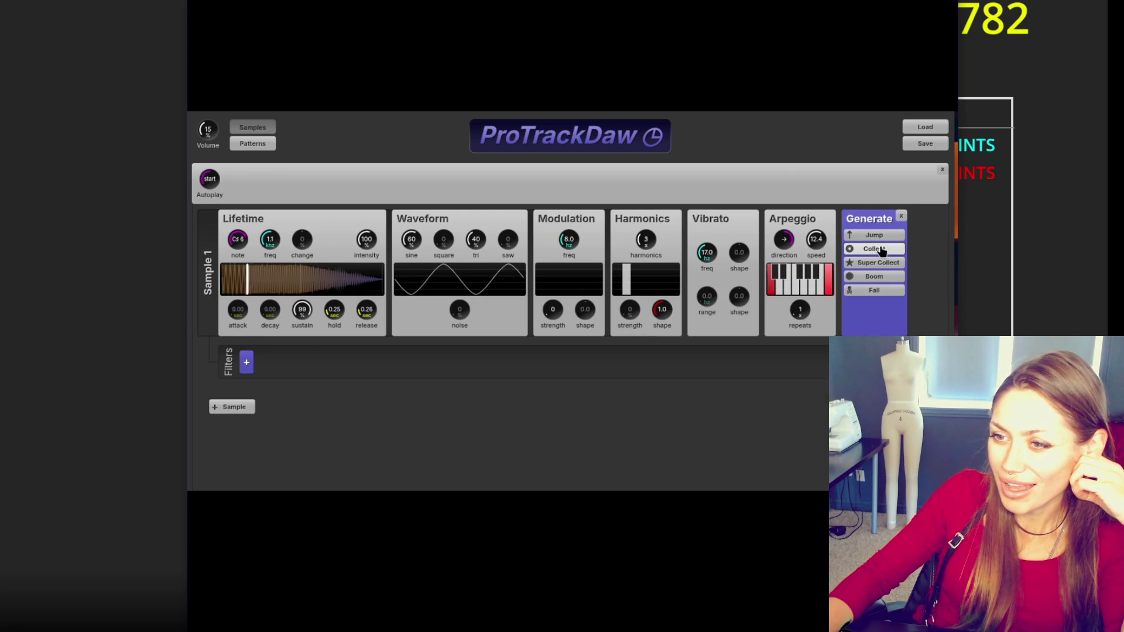
{"action": "left_click", "coordinate": [887, 263]}
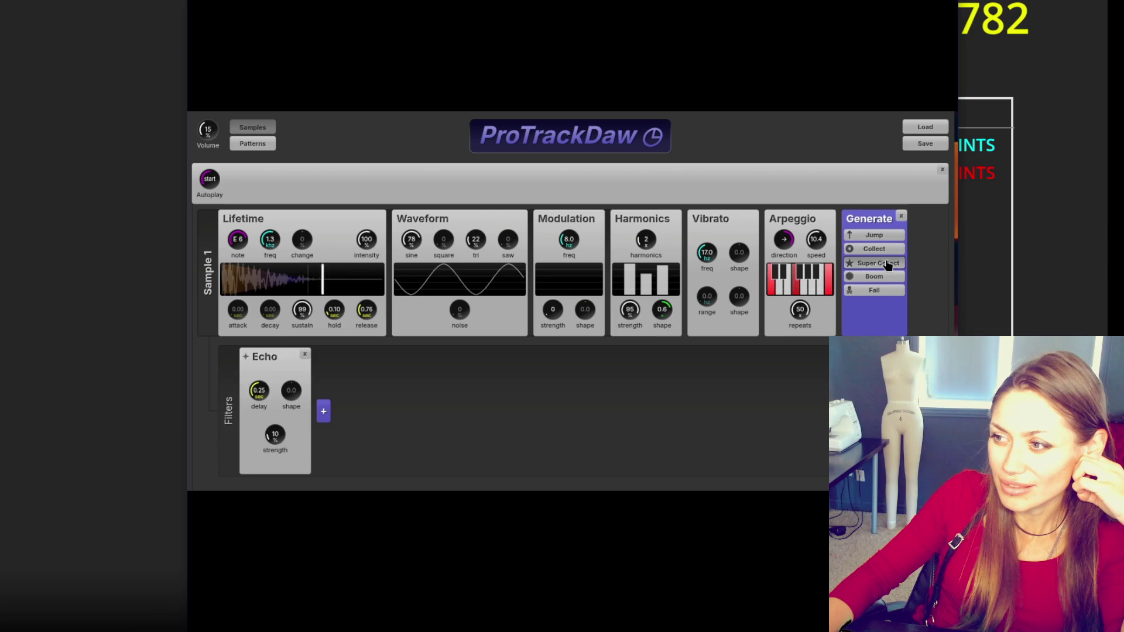
{"action": "left_click", "coordinate": [888, 265]}
{"action": "left_click", "coordinate": [887, 265]}
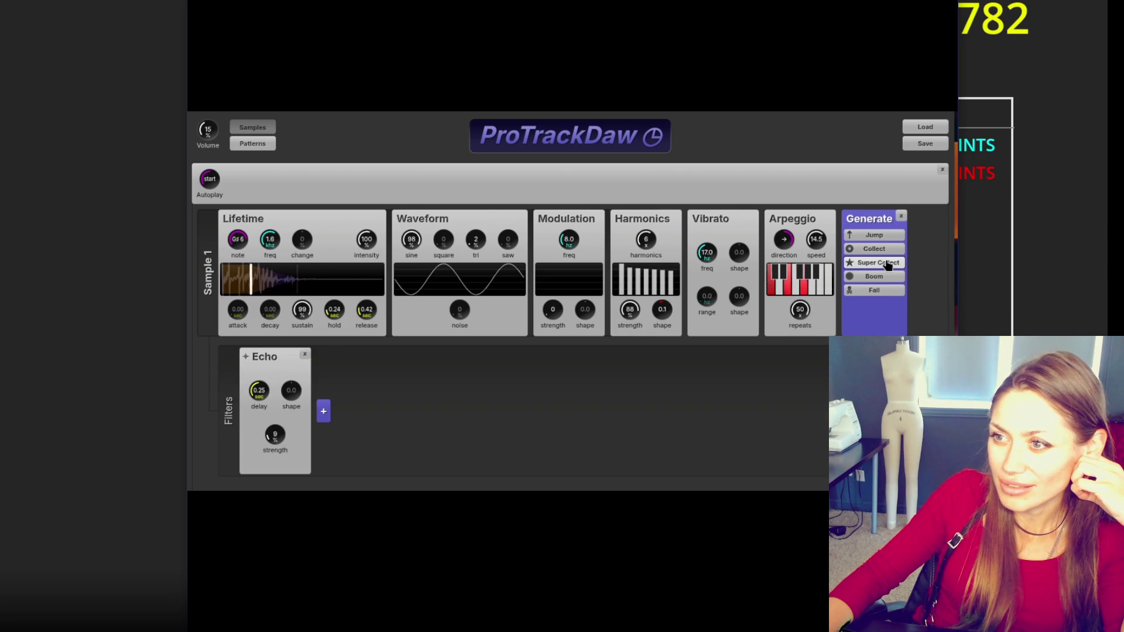
- Audition several randomized Boom explosion sounds and Fall sounds
{"action": "left_click", "coordinate": [881, 277]}
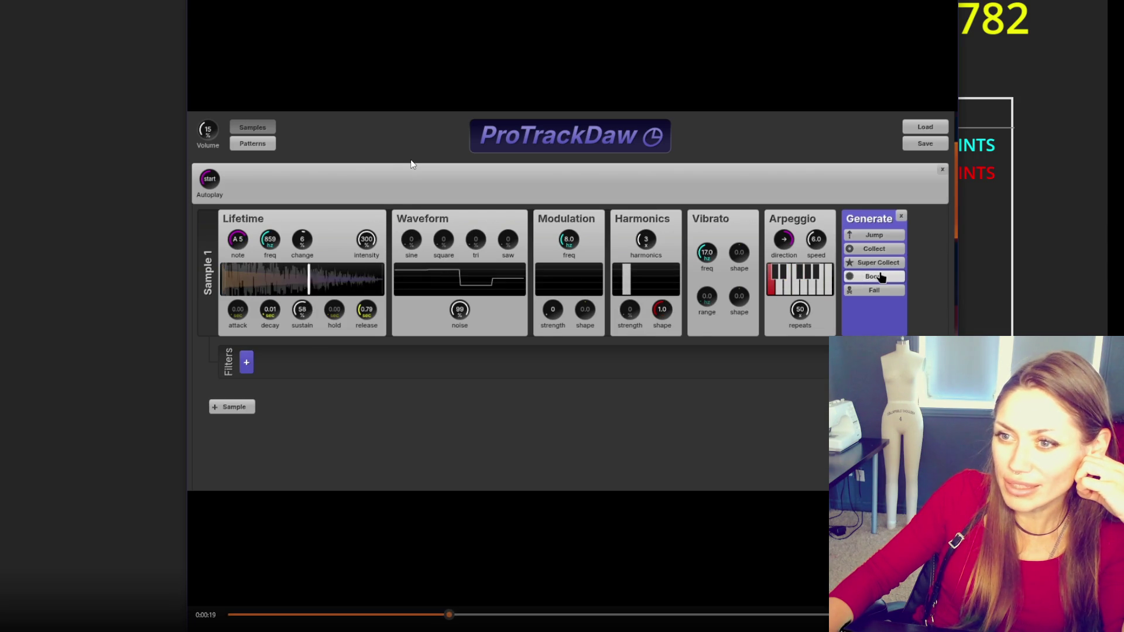
{"action": "left_click", "coordinate": [881, 277]}
{"action": "left_click", "coordinate": [881, 277]}
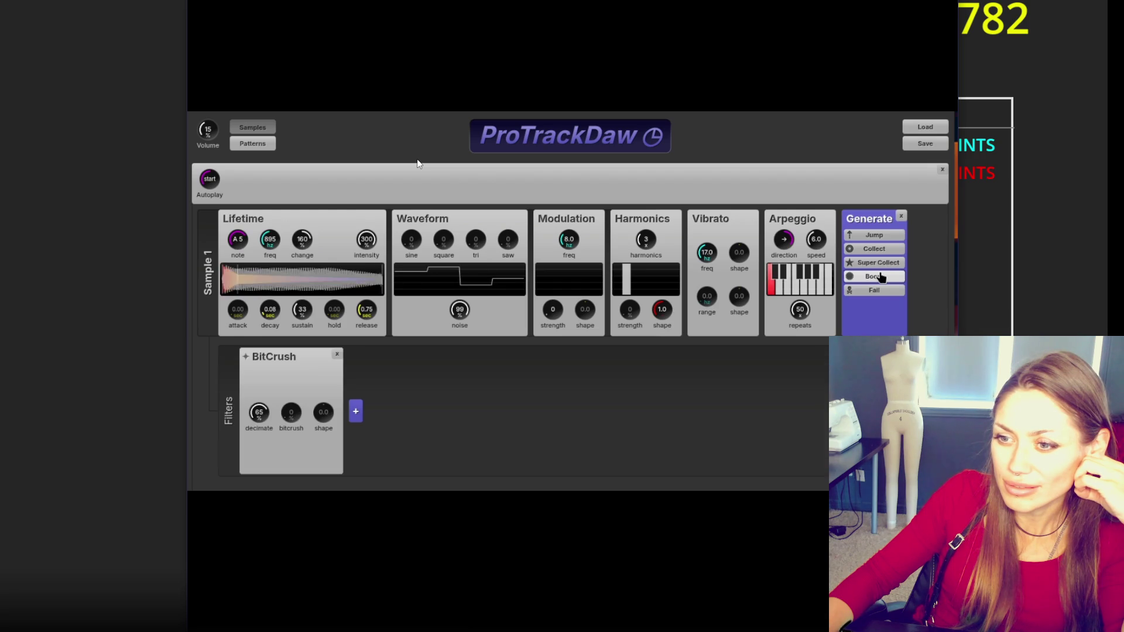
{"action": "left_click", "coordinate": [874, 290]}
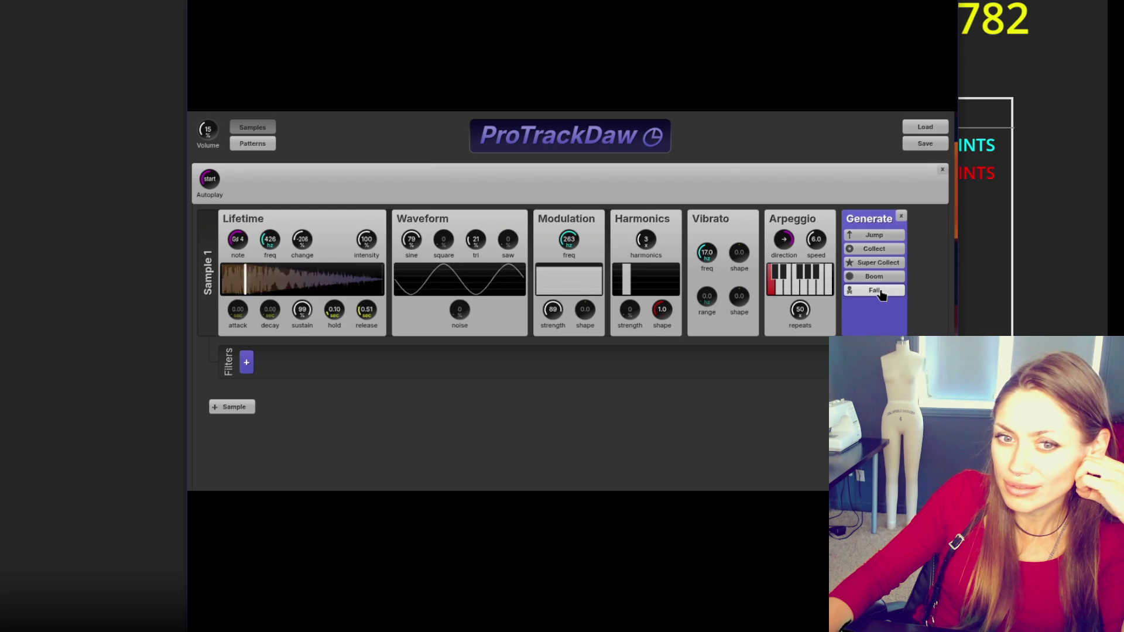
{"action": "left_click", "coordinate": [874, 291]}
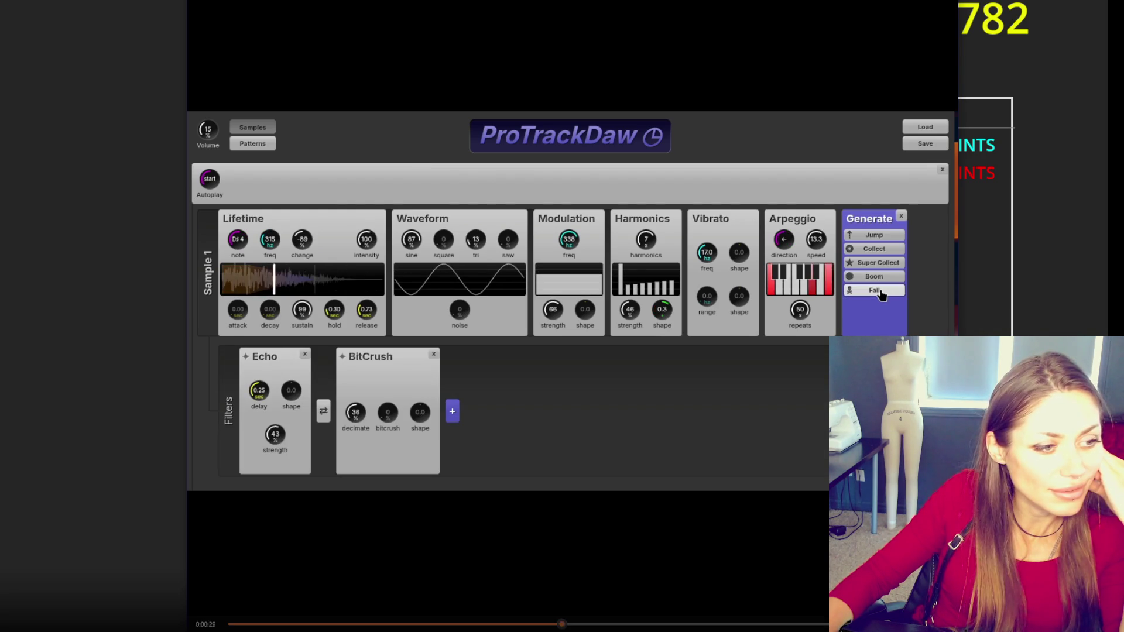
{"action": "left_click", "coordinate": [880, 292]}
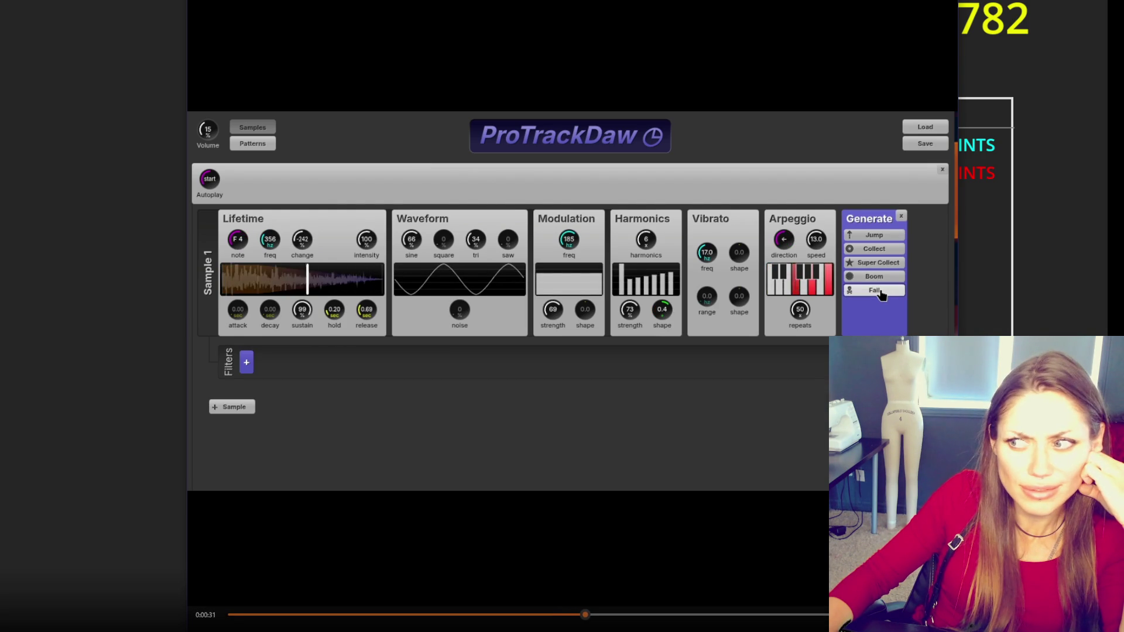
{"action": "left_click", "coordinate": [880, 291]}
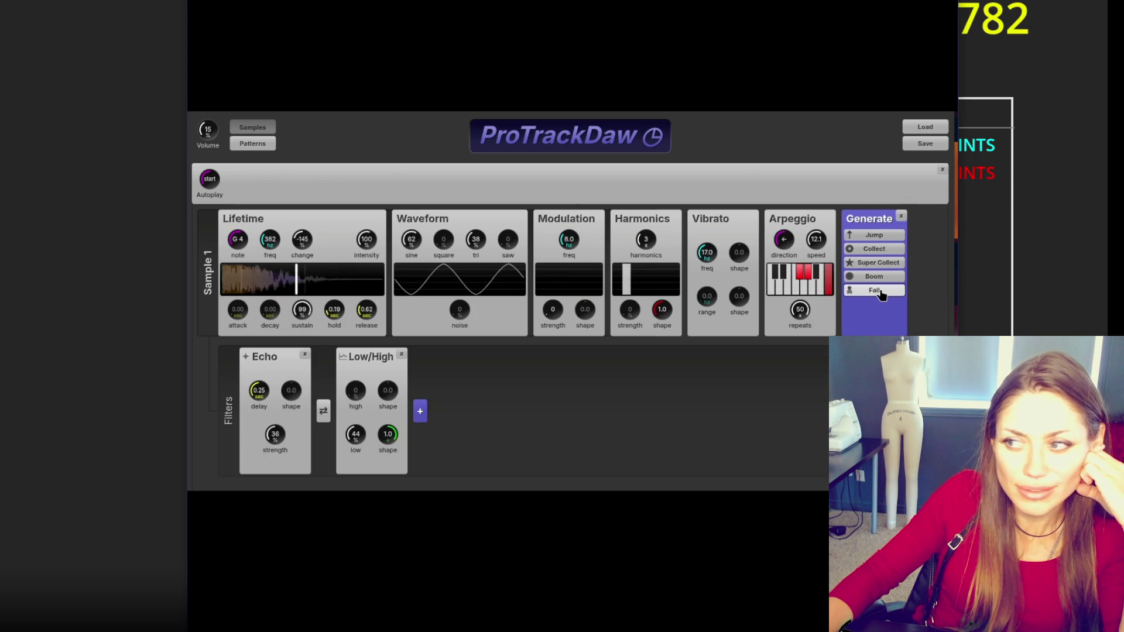
{"action": "left_click", "coordinate": [879, 292]}
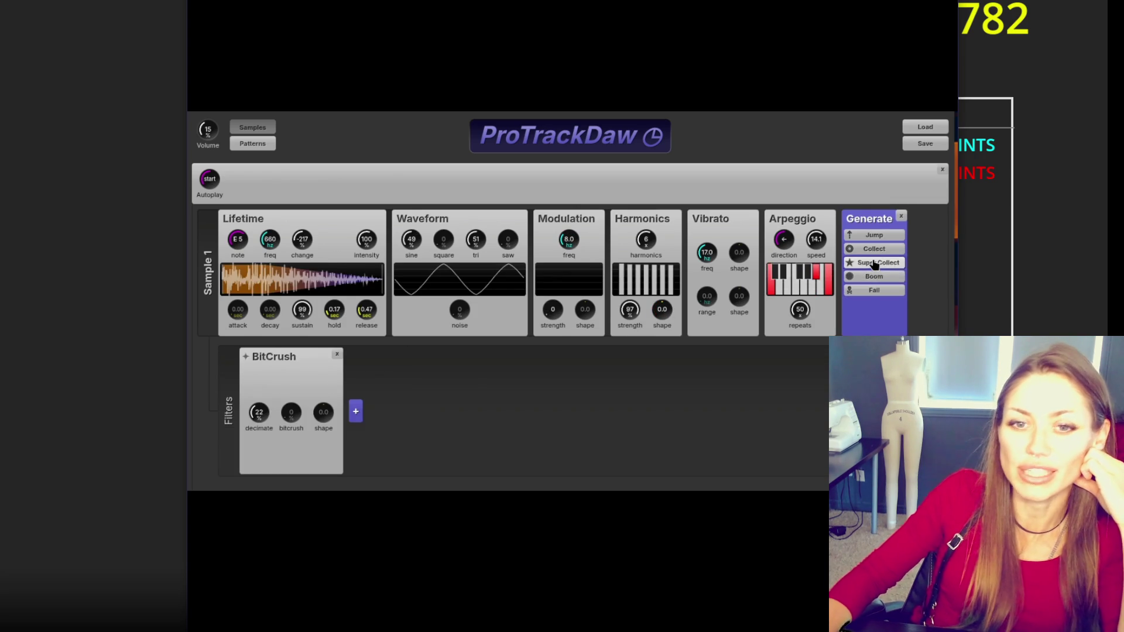
- Regenerate the Super Collect sound a few more times
{"action": "left_click", "coordinate": [874, 263]}
{"action": "left_click", "coordinate": [874, 263]}
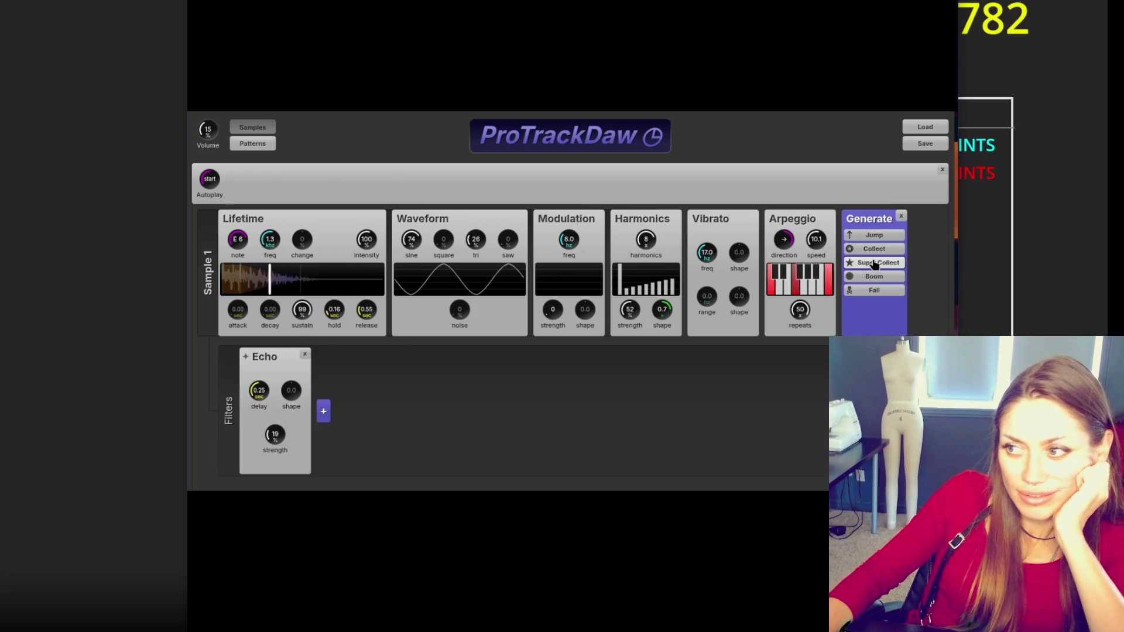
{"action": "left_click", "coordinate": [874, 263]}
{"action": "left_click", "coordinate": [869, 260]}
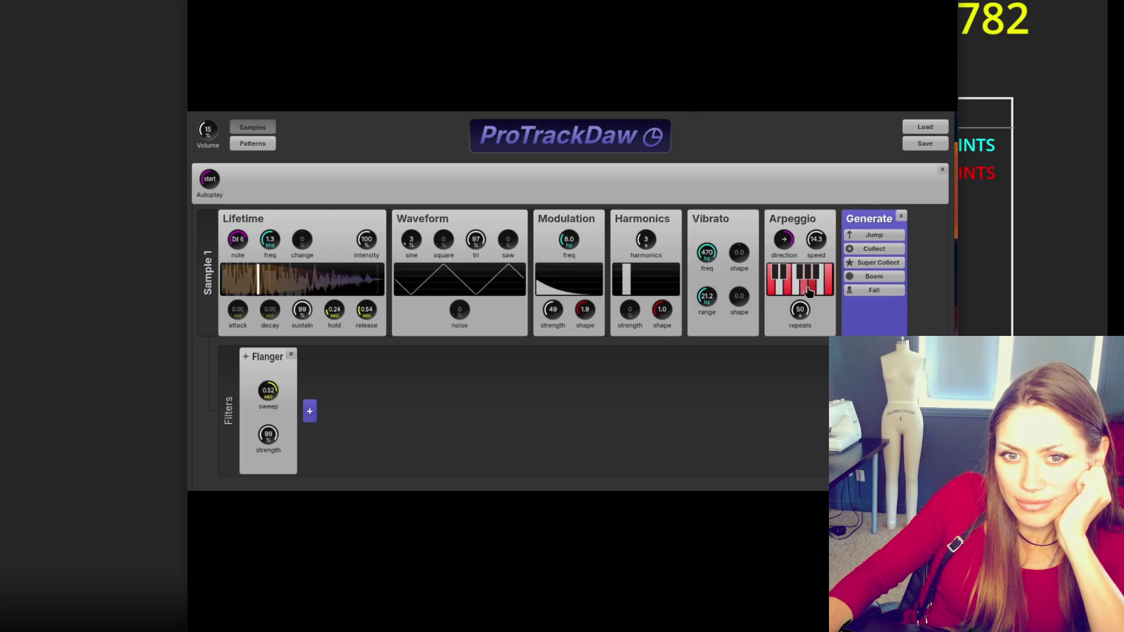
{"action": "mouse_move", "coordinate": [399, 462]}
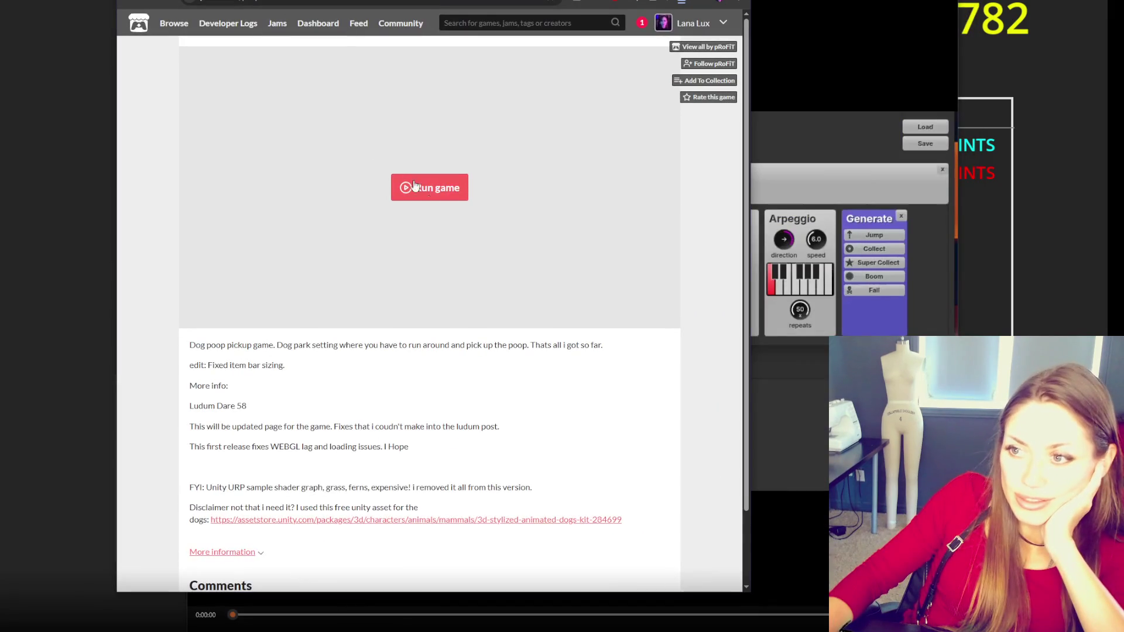
- Run the dog park game and switch it to fullscreen
{"action": "left_click", "coordinate": [433, 186]}
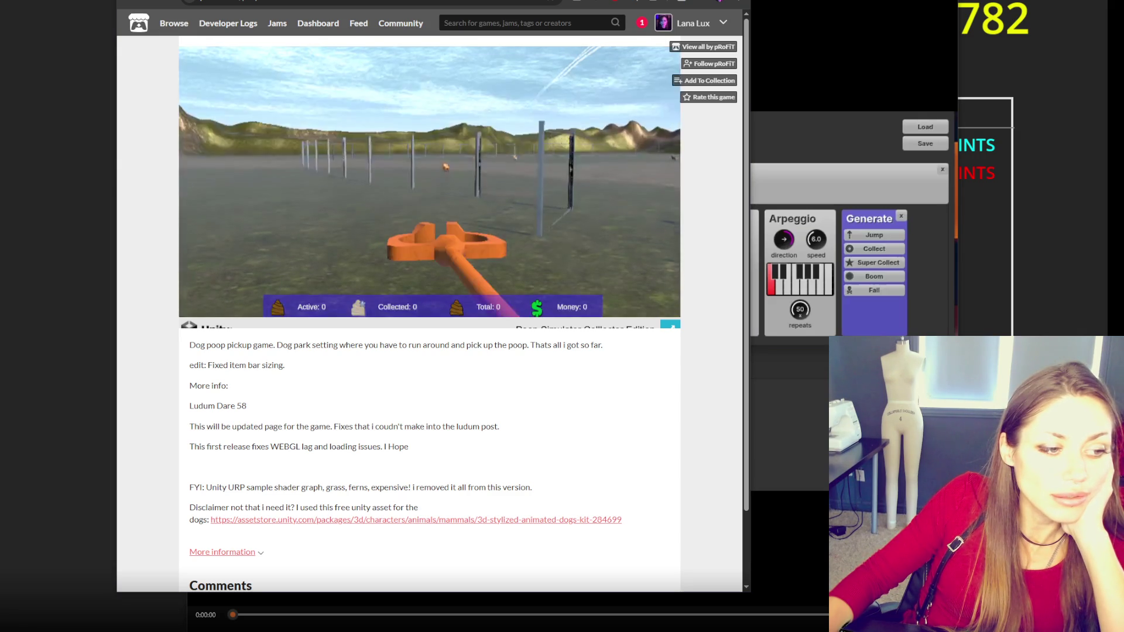
{"action": "left_click", "coordinate": [281, 242]}
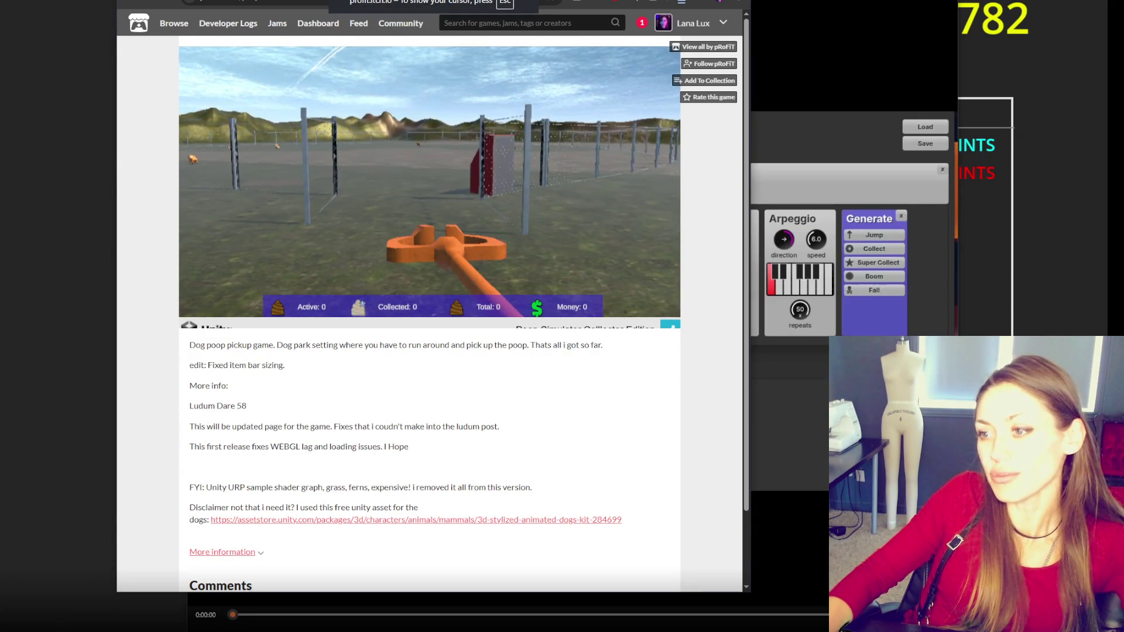
{"action": "left_click", "coordinate": [670, 326]}
{"action": "left_click", "coordinate": [618, 329]}
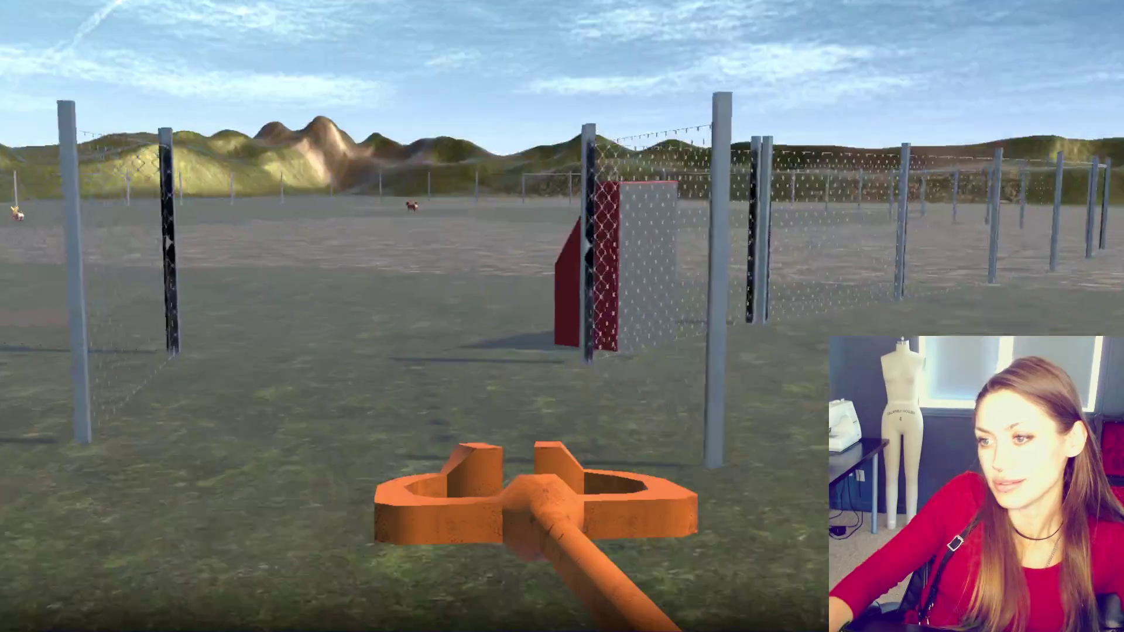
- Walk after the pug, scoop up its dropping, and head across the park
{"action": "key", "text": "w"}
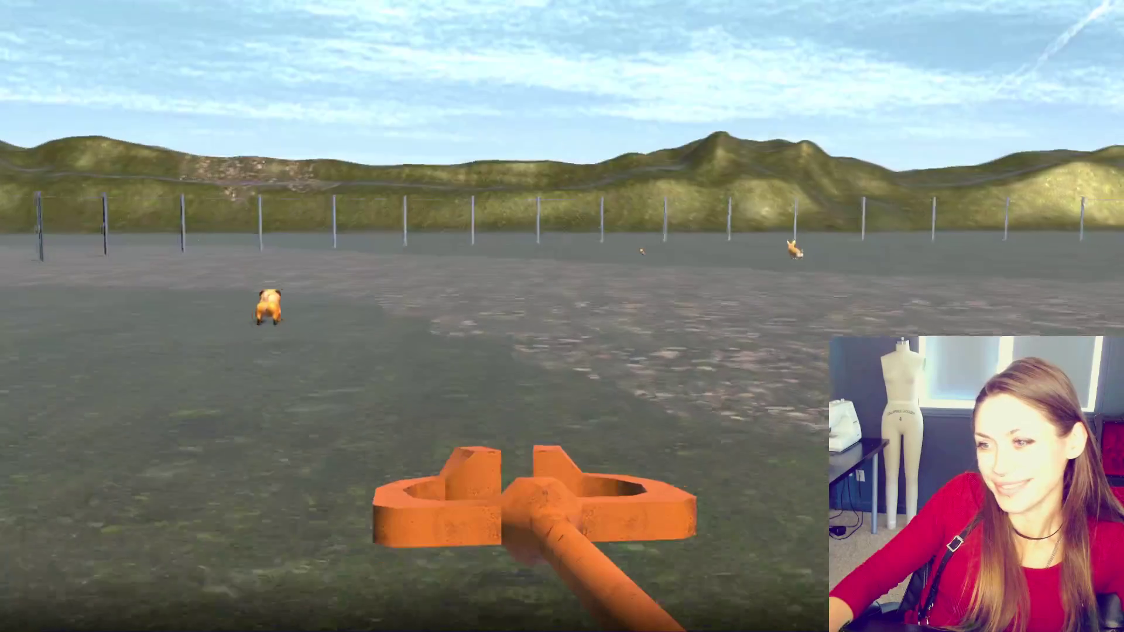
{"action": "key", "text": "w"}
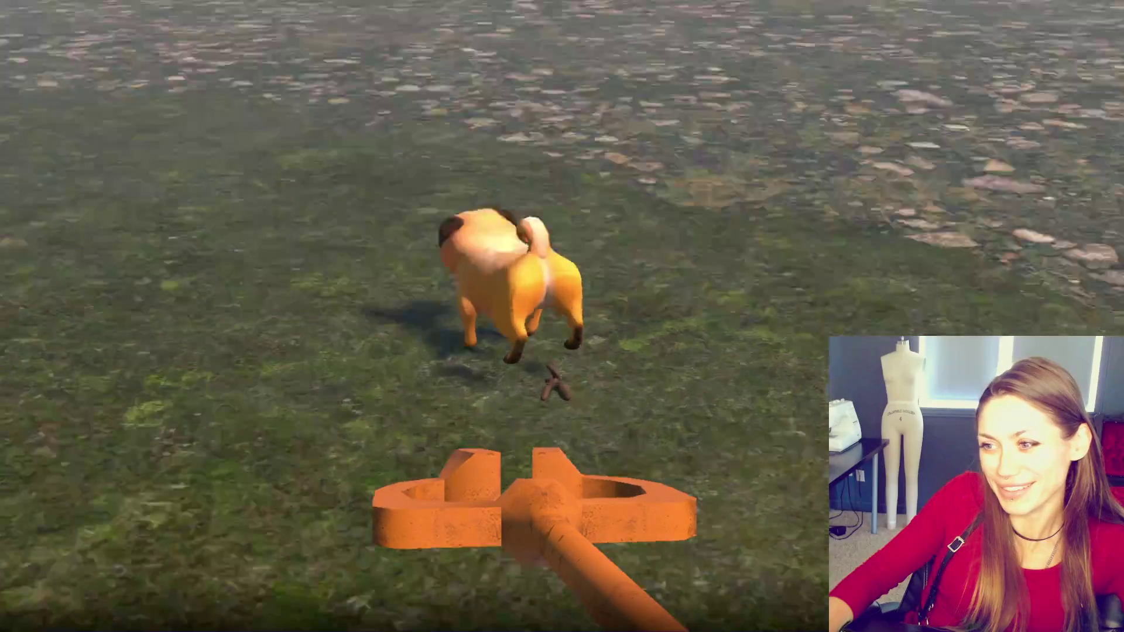
{"action": "key", "text": "w"}
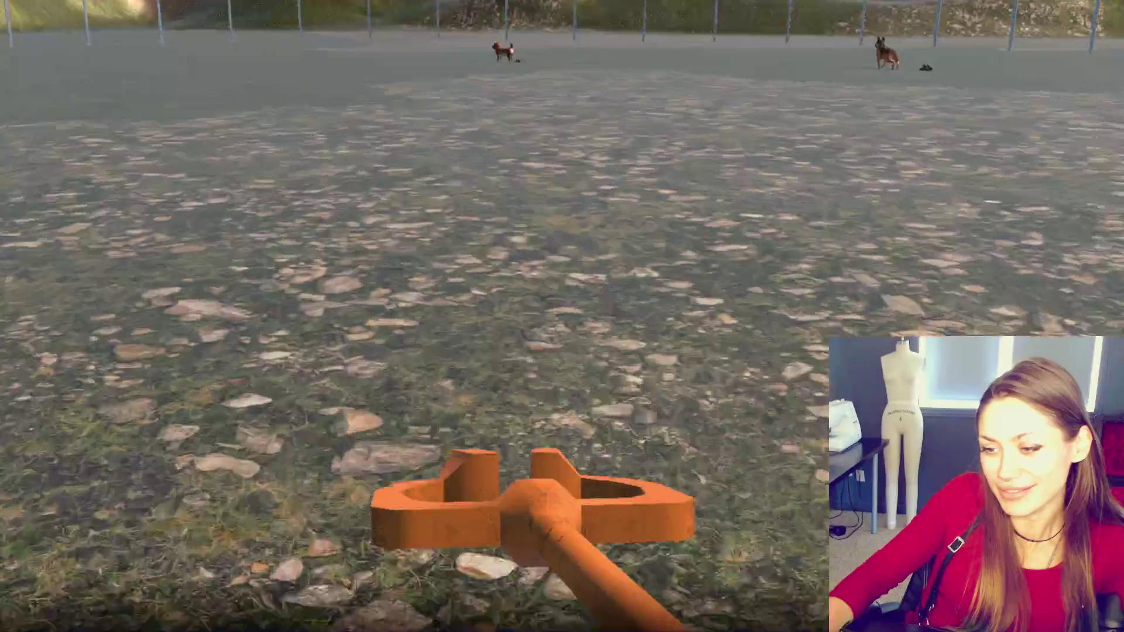
{"action": "key", "text": "w"}
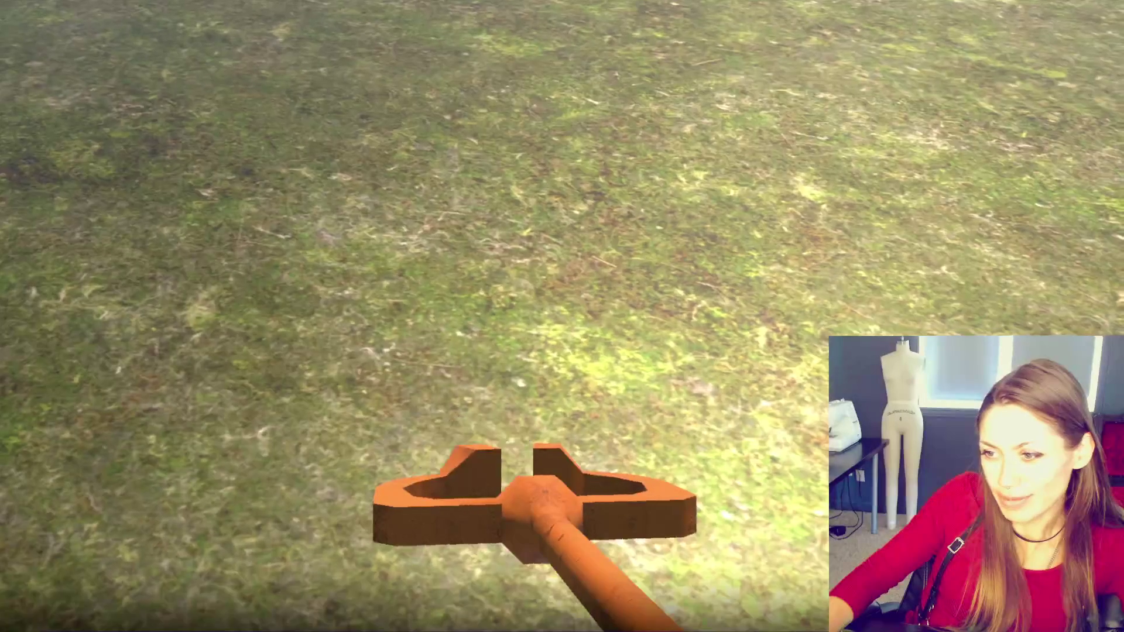
{"action": "key", "text": "w"}
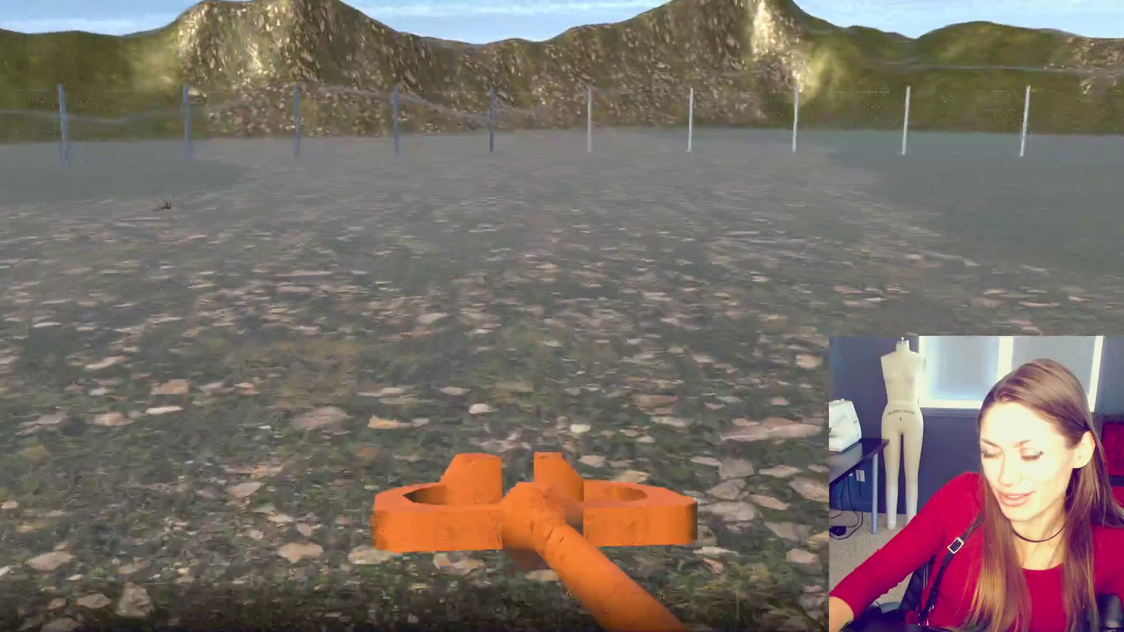
{"action": "key", "text": "w"}
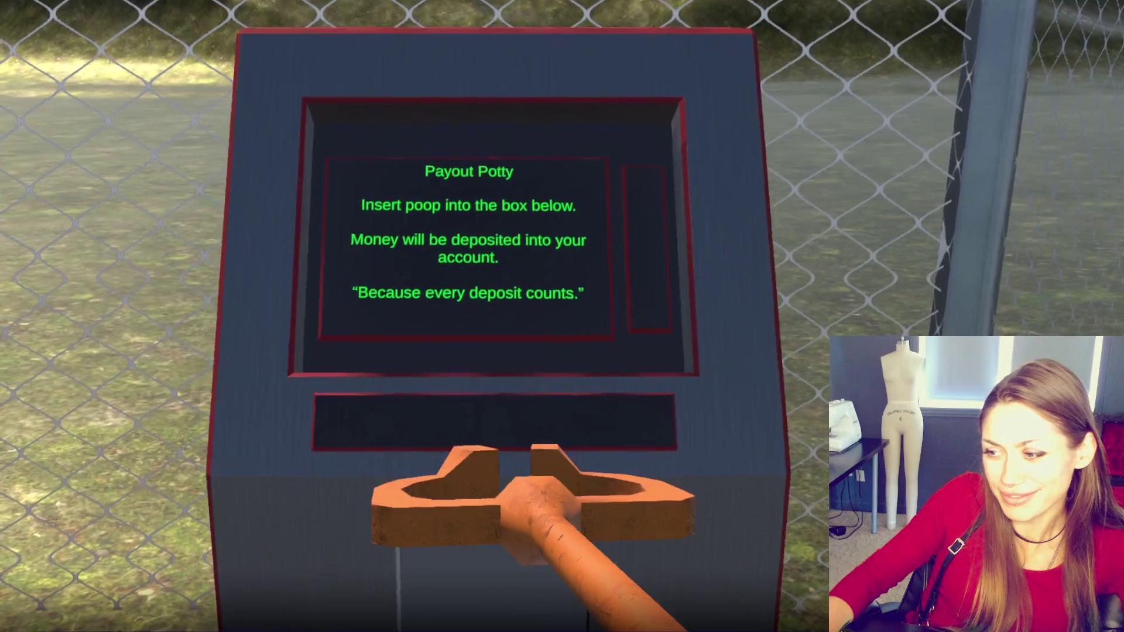
- Step up to the Payout Potty deposit box, then back away to view the whole machine
{"action": "key", "text": "w"}
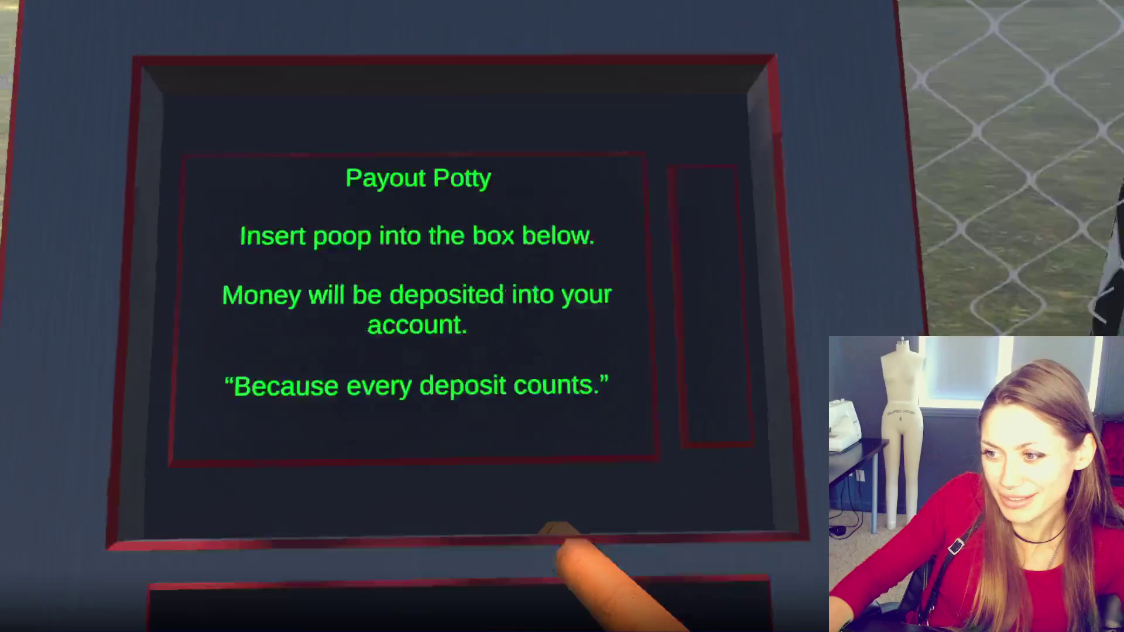
{"action": "key", "text": "s"}
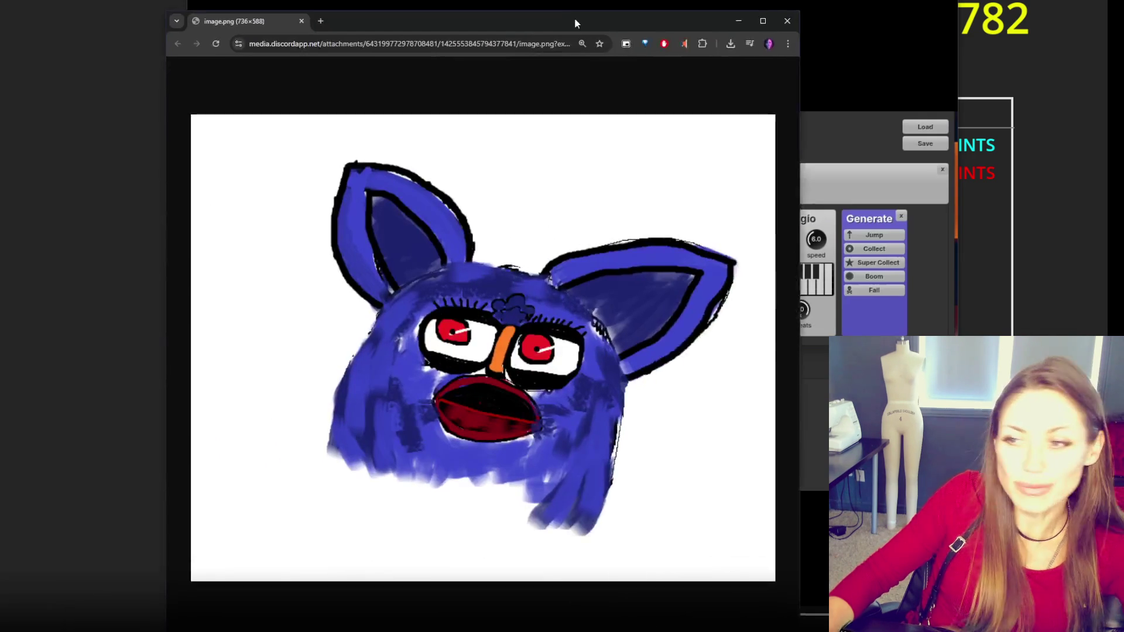
- Drag the Chrome window with the Furby drawing onto the screen
{"action": "left_click_drag", "start_coordinate": [575, 17], "coordinate": [648, 4]}
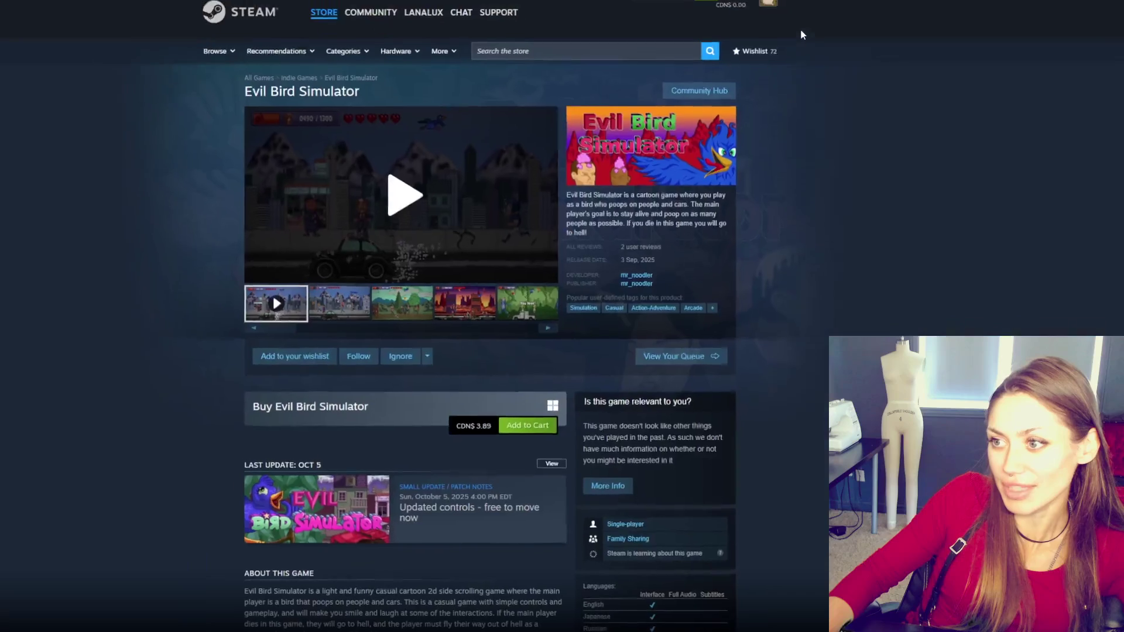
- Play the Evil Bird Simulator trailer on its Steam store page
{"action": "left_click", "coordinate": [425, 219]}
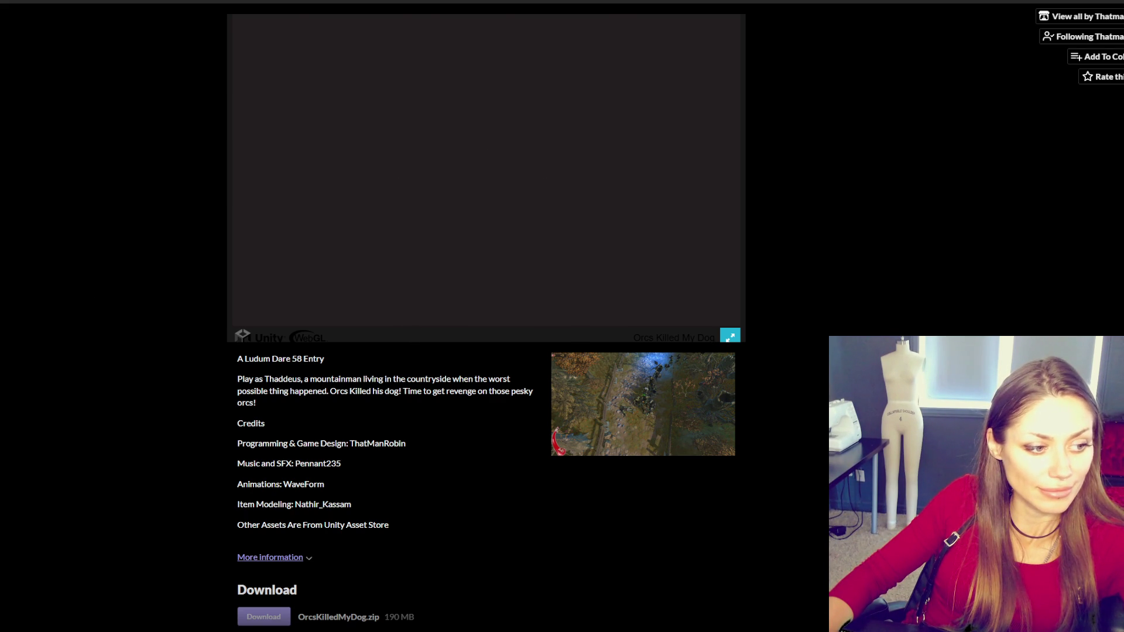
- Switch the loaded Orcs Killed My Dog player to fullscreen
{"action": "left_click", "coordinate": [731, 338]}
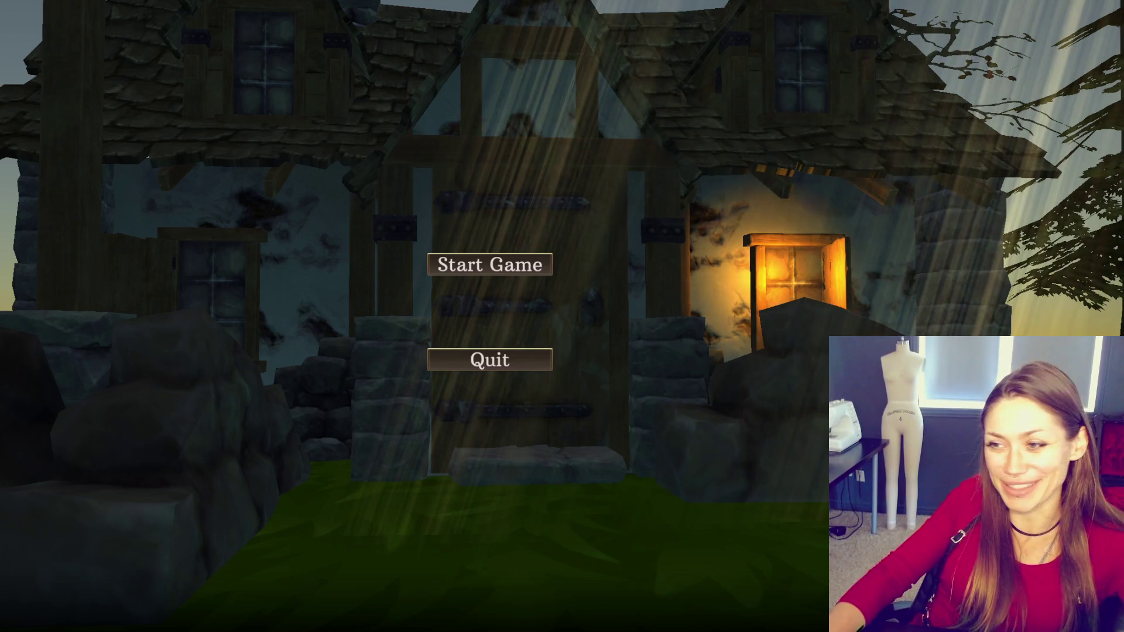
- Choose Start Game from the Orcs Killed My Dog main menu
{"action": "left_click", "coordinate": [490, 266]}
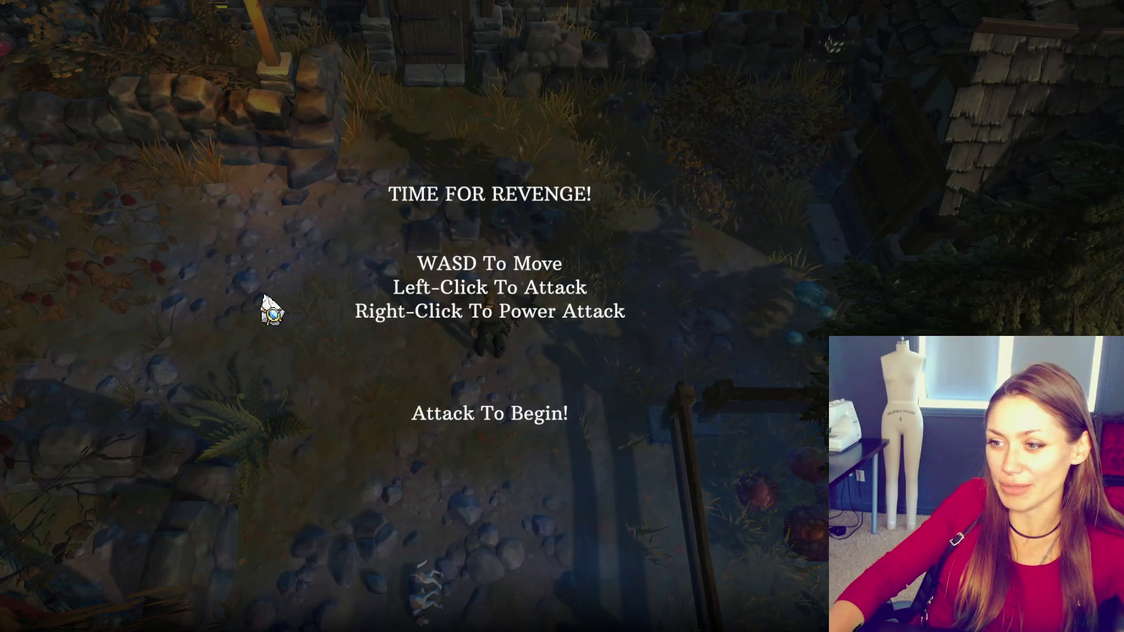
- Attack to begin, then walk the hero right and down the path past the stone wall
{"action": "left_click", "coordinate": [271, 311]}
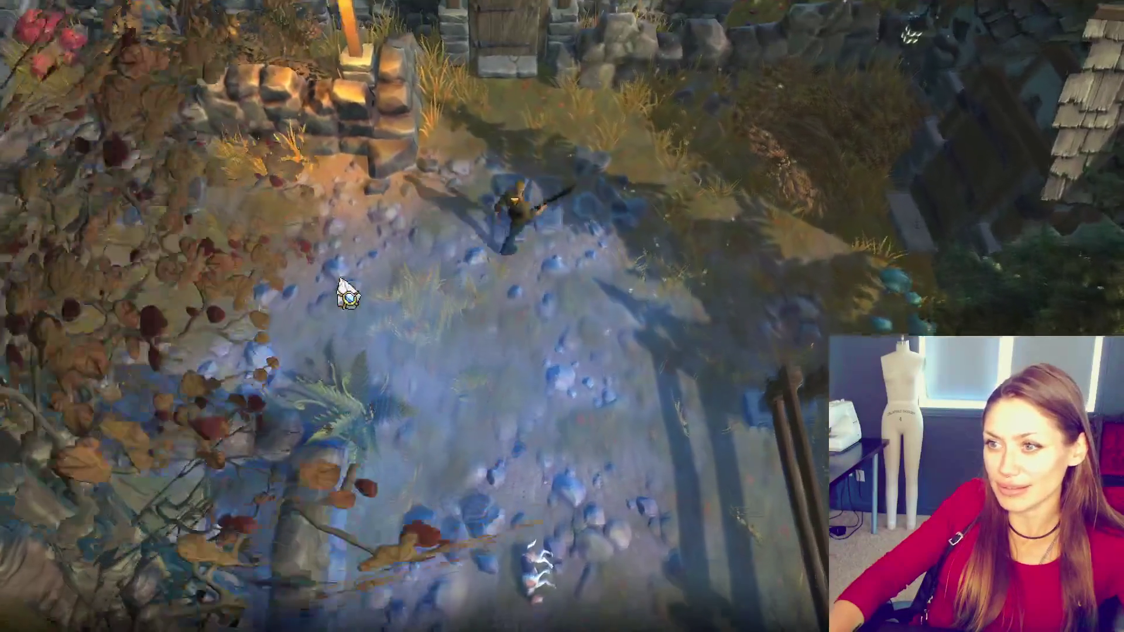
{"action": "key", "text": "d"}
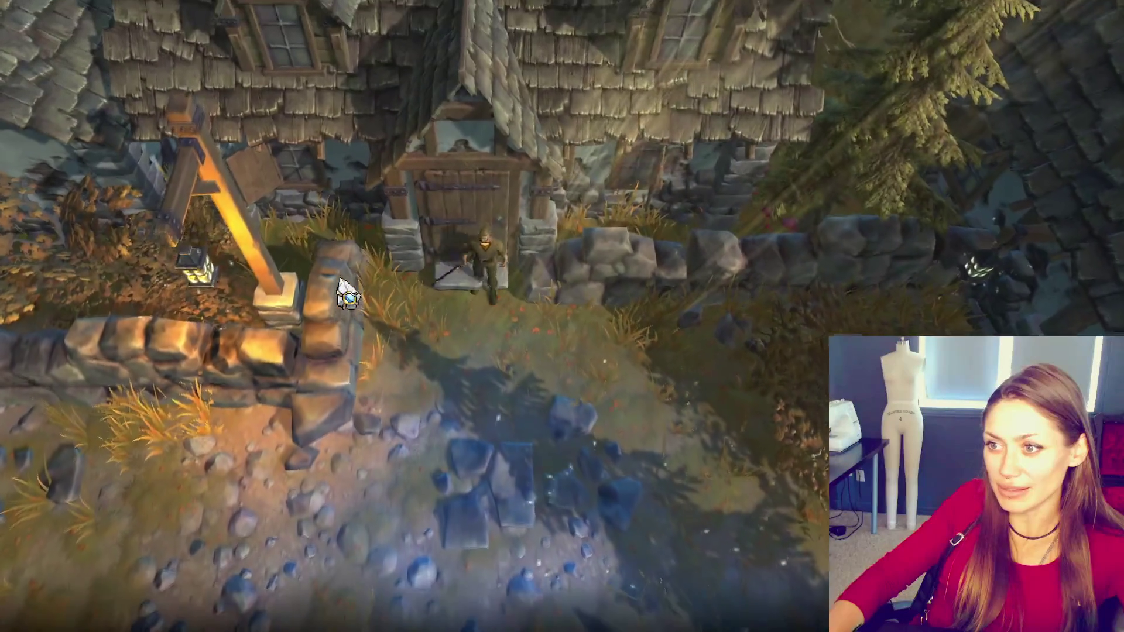
{"action": "key", "text": "s"}
{"action": "key", "text": "s"}
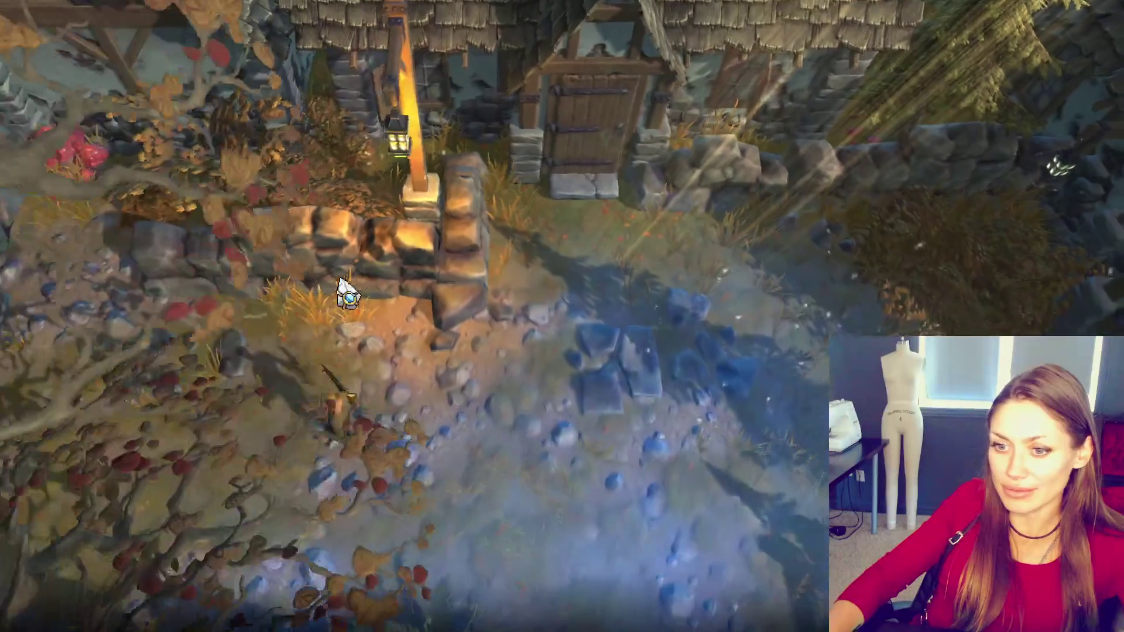
{"action": "key", "text": "s"}
{"action": "key", "text": "s"}
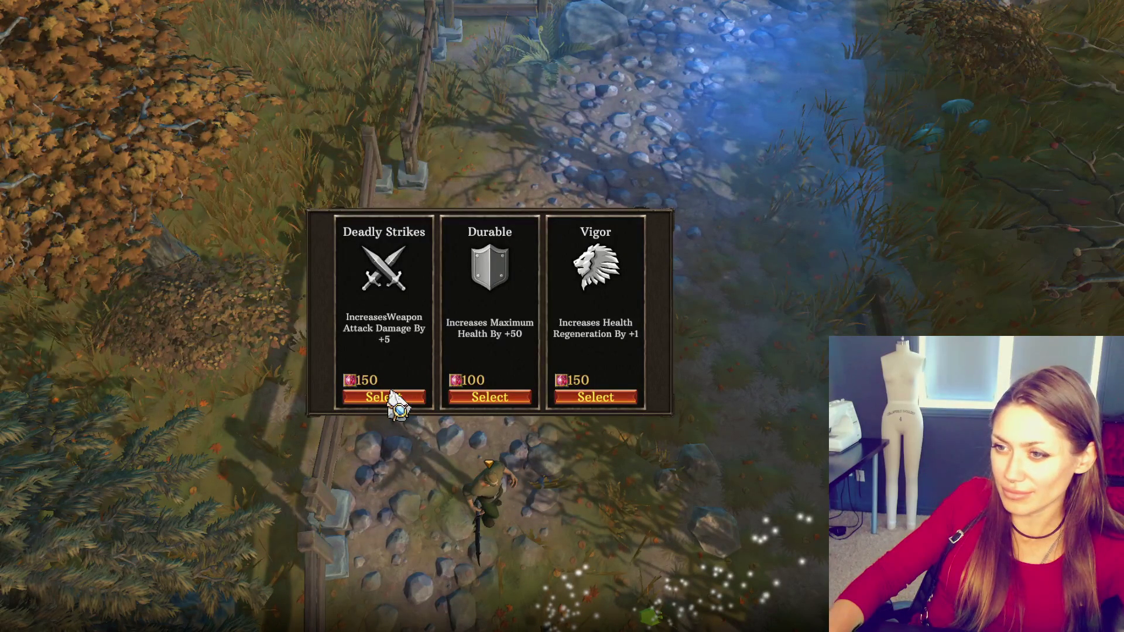
- Buy Deadly Strikes for 150, walk the hero down the path, and attack an approaching orc
{"action": "left_click", "coordinate": [389, 396]}
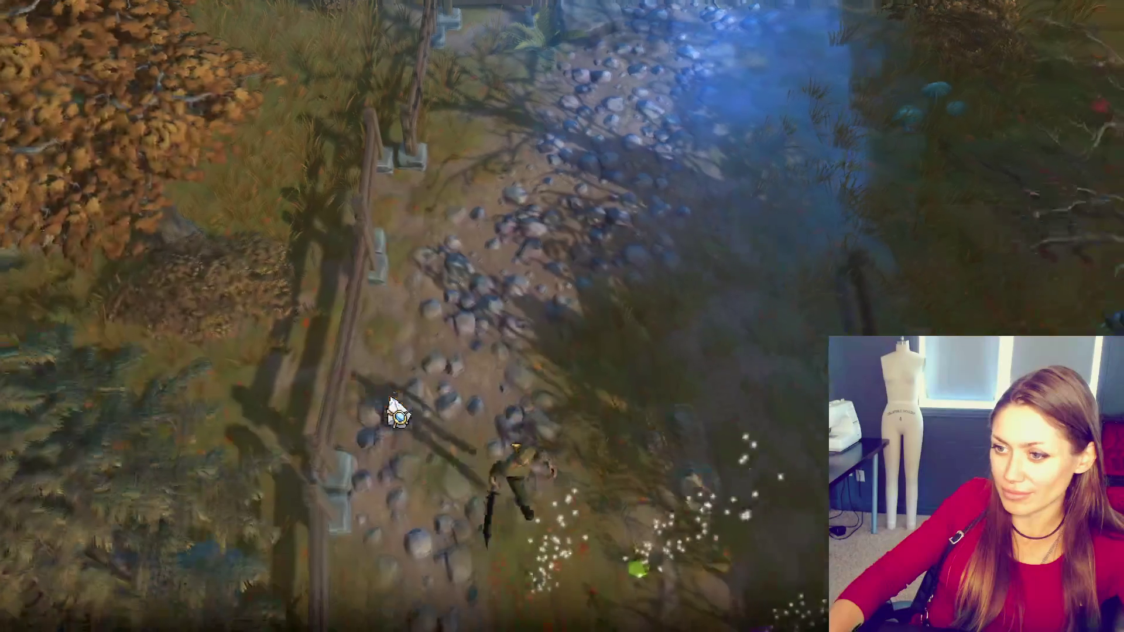
{"action": "left_click", "coordinate": [402, 413]}
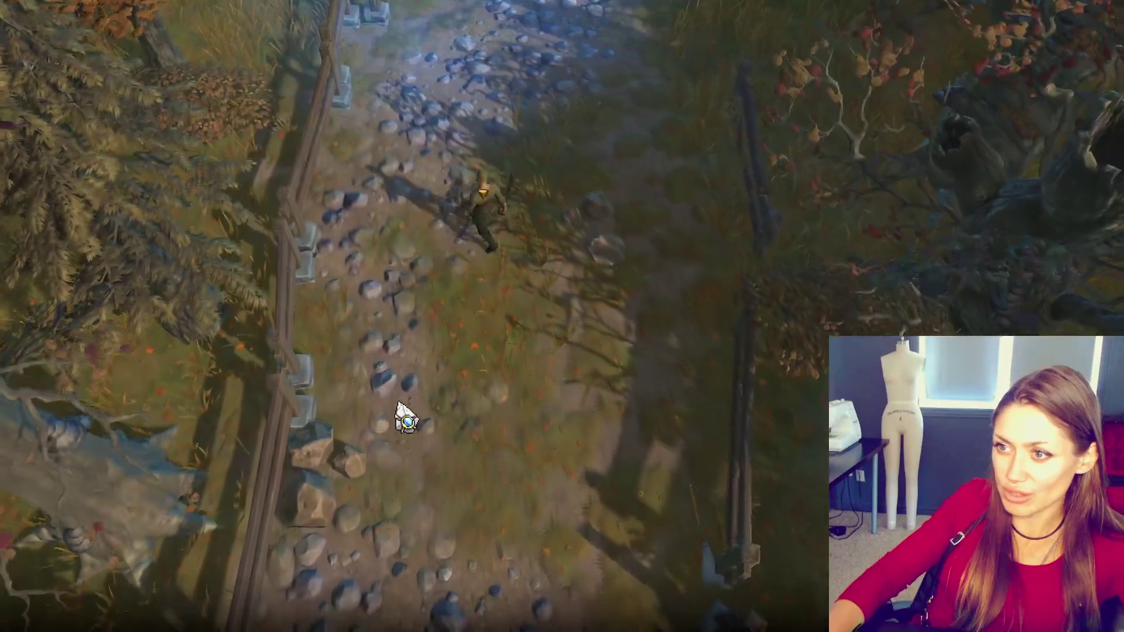
{"action": "left_click", "coordinate": [404, 414]}
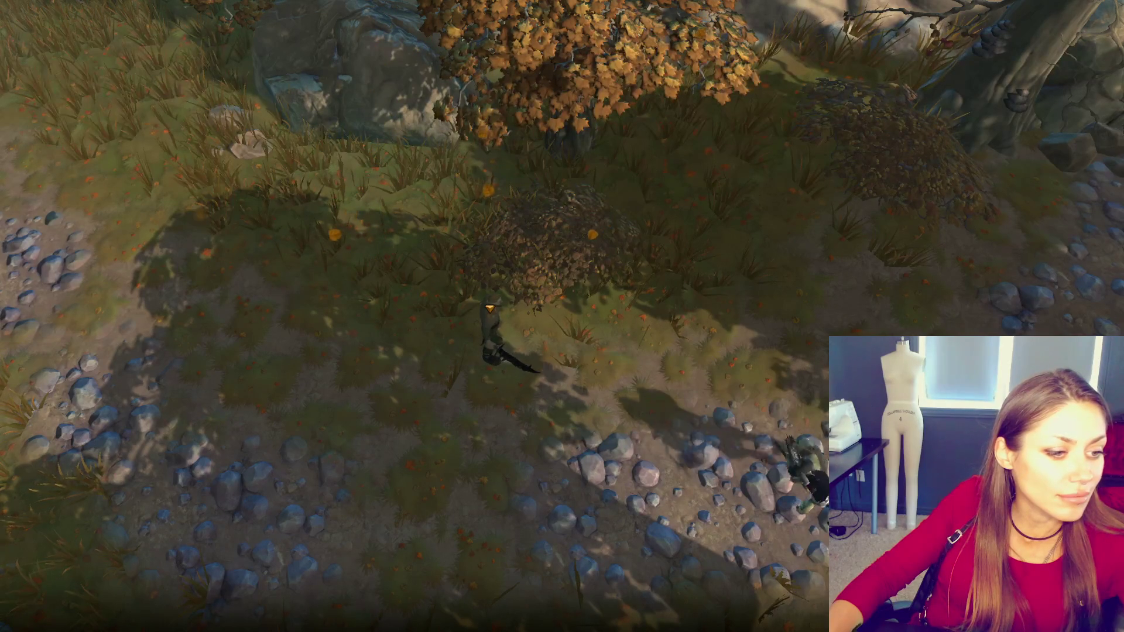
{"action": "left_click", "coordinate": [511, 434]}
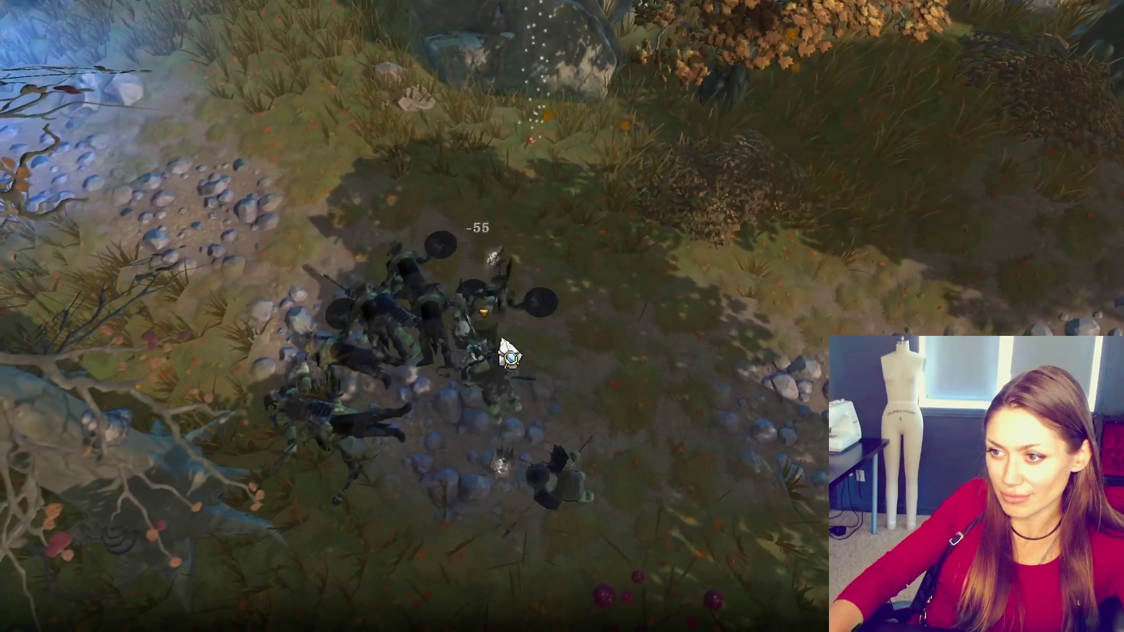
- Pan the camera around the orc battle until the Replenish, Lethal and Vigor offer appears
{"action": "key", "text": "Down"}
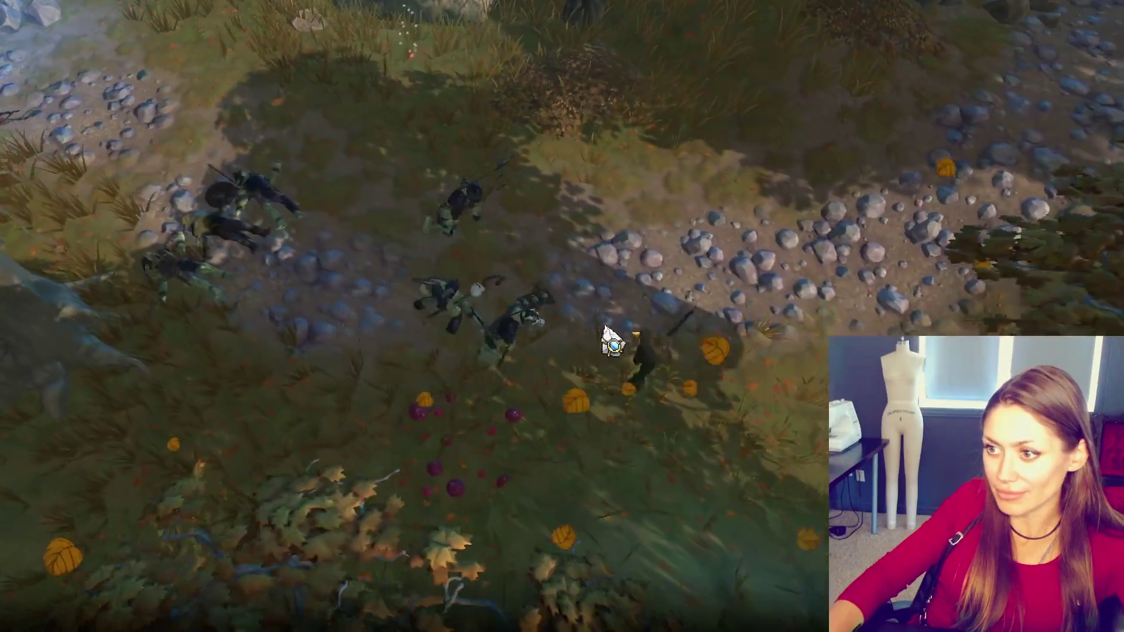
{"action": "key", "text": "Up"}
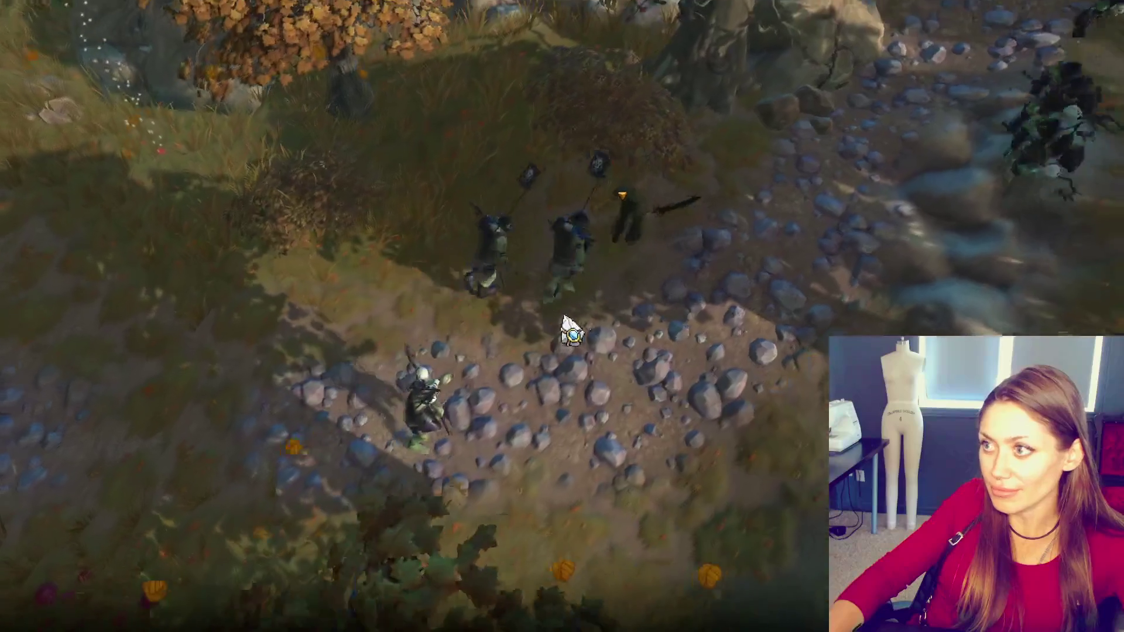
{"action": "key", "text": "Up"}
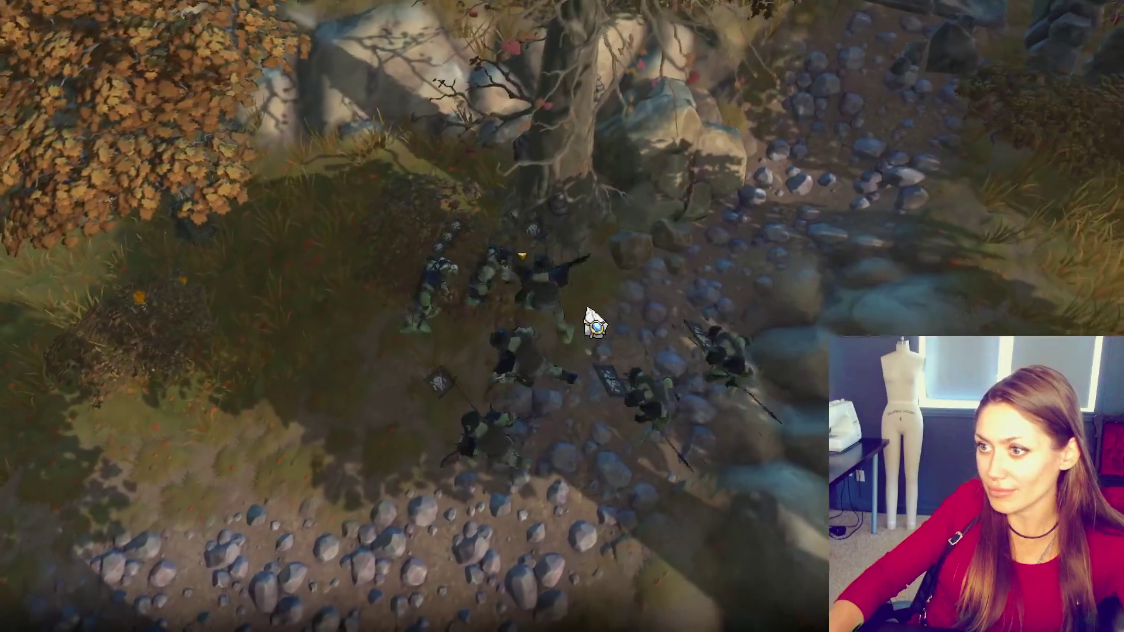
{"action": "key", "text": "Down"}
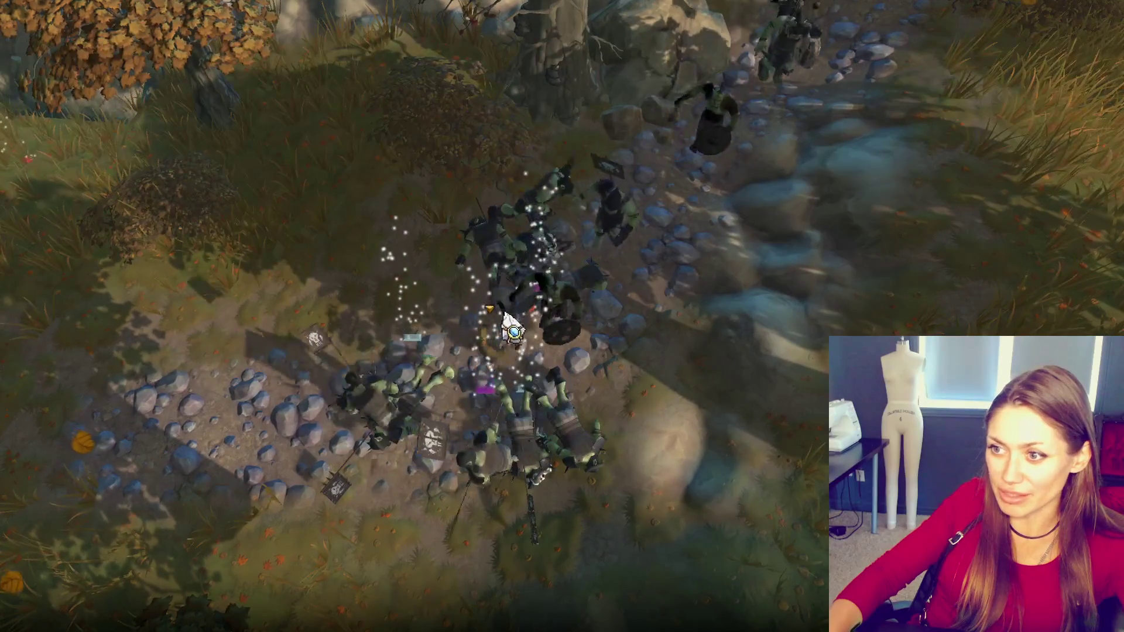
{"action": "key", "text": "Down"}
{"action": "key", "text": "Left"}
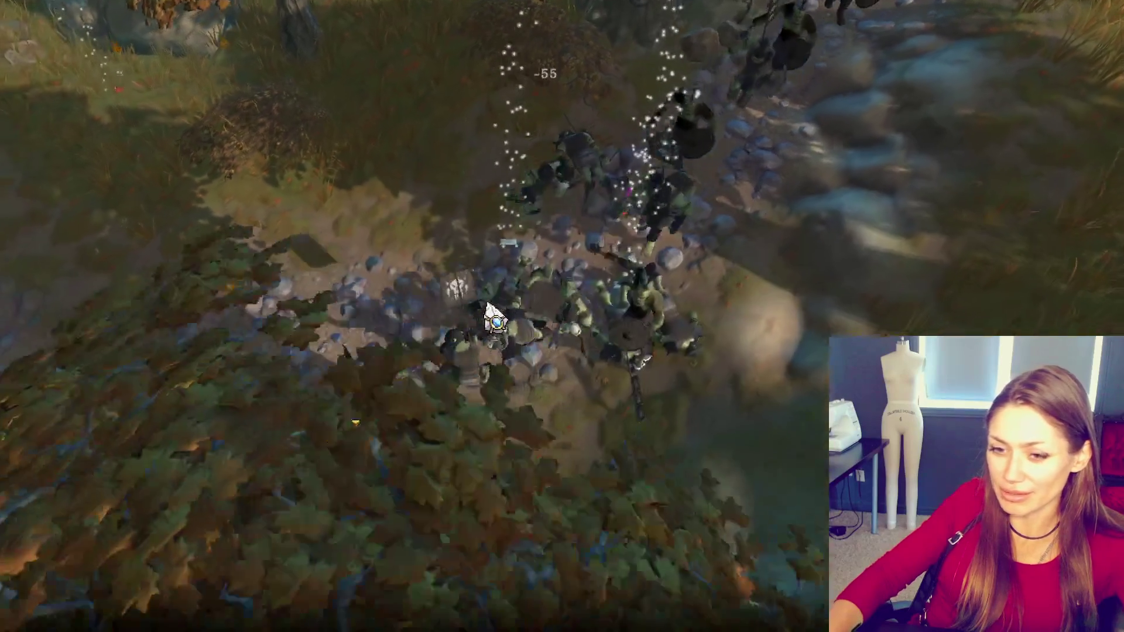
{"action": "key", "text": "Up"}
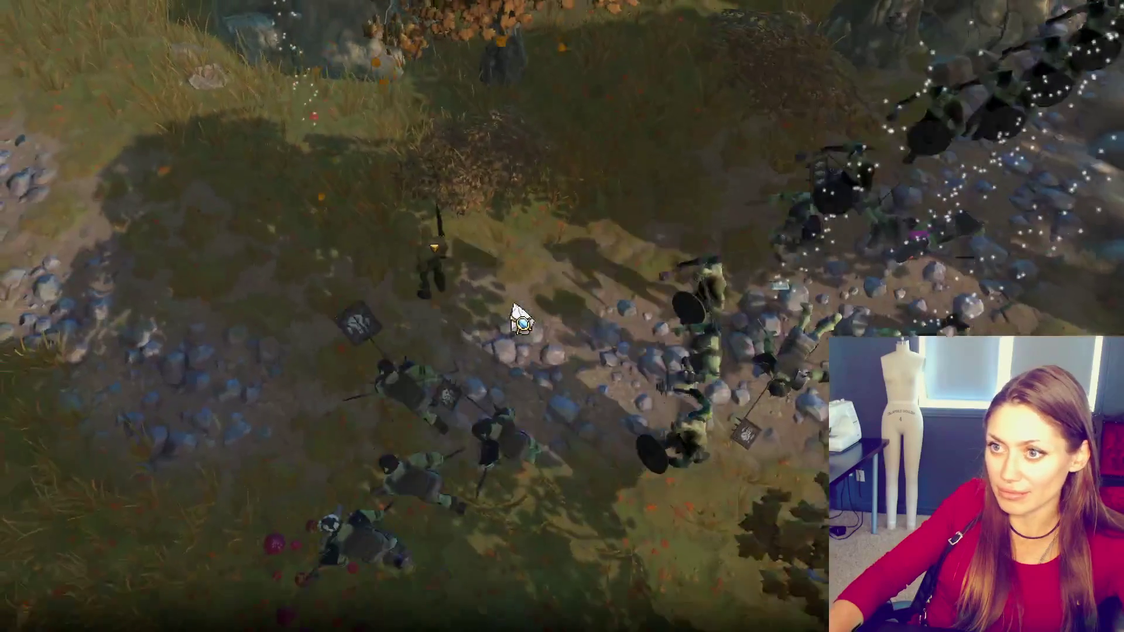
{"action": "key", "text": "Up"}
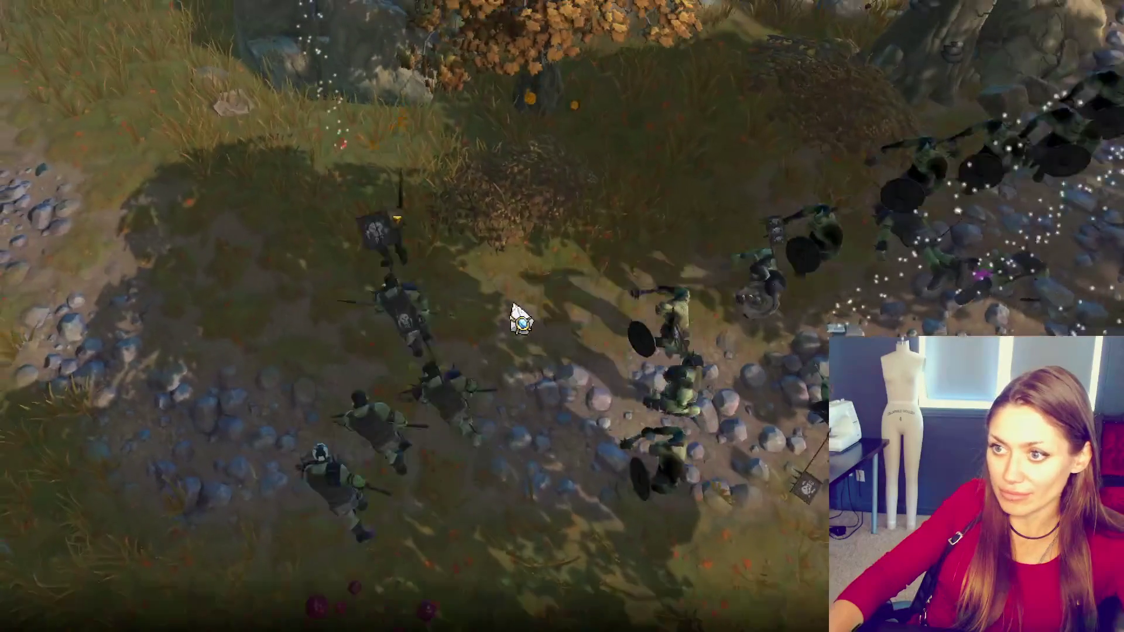
{"action": "key", "text": "Left"}
{"action": "key", "text": "Down"}
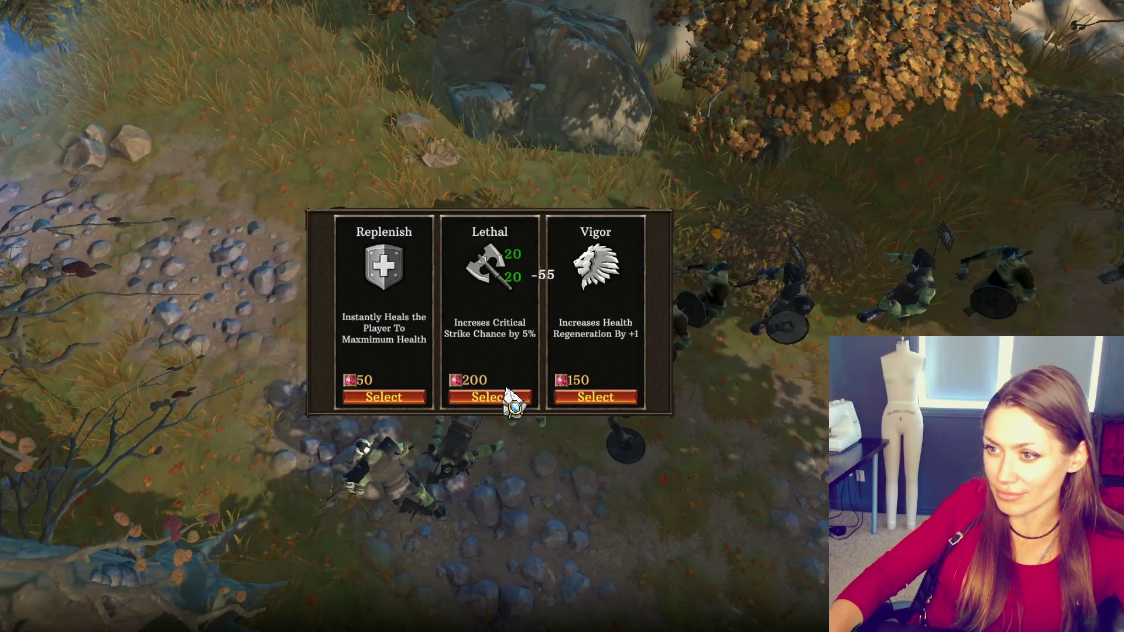
- Buy Lethal, move the hero onto the rocky ground, then buy Deadly Strikes for 150
{"action": "left_click", "coordinate": [477, 398]}
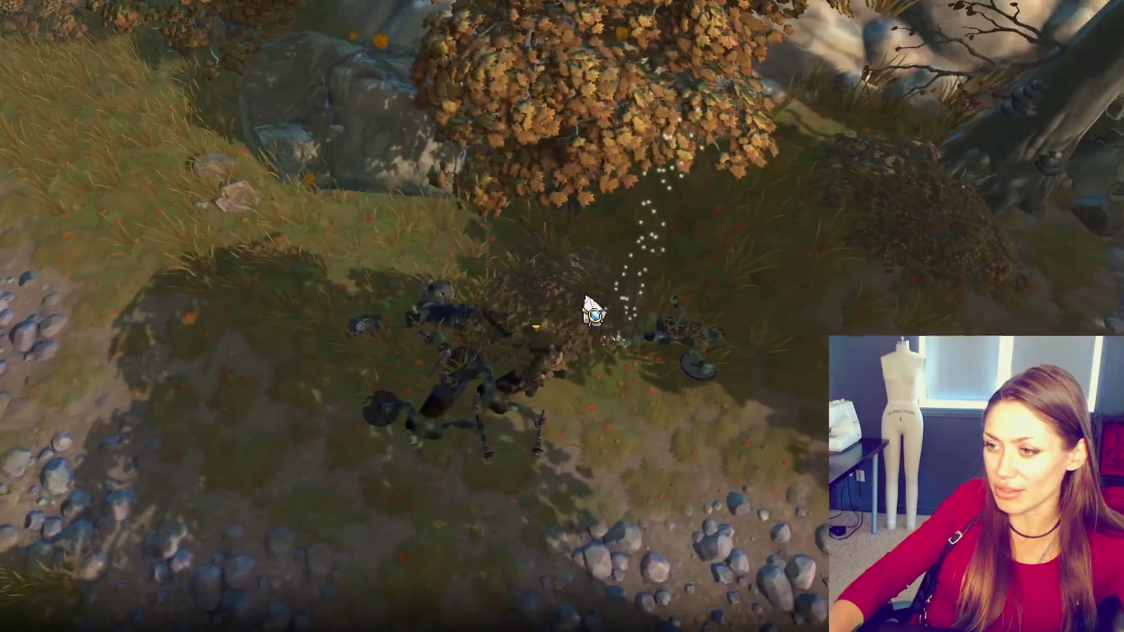
{"action": "left_click", "coordinate": [648, 321]}
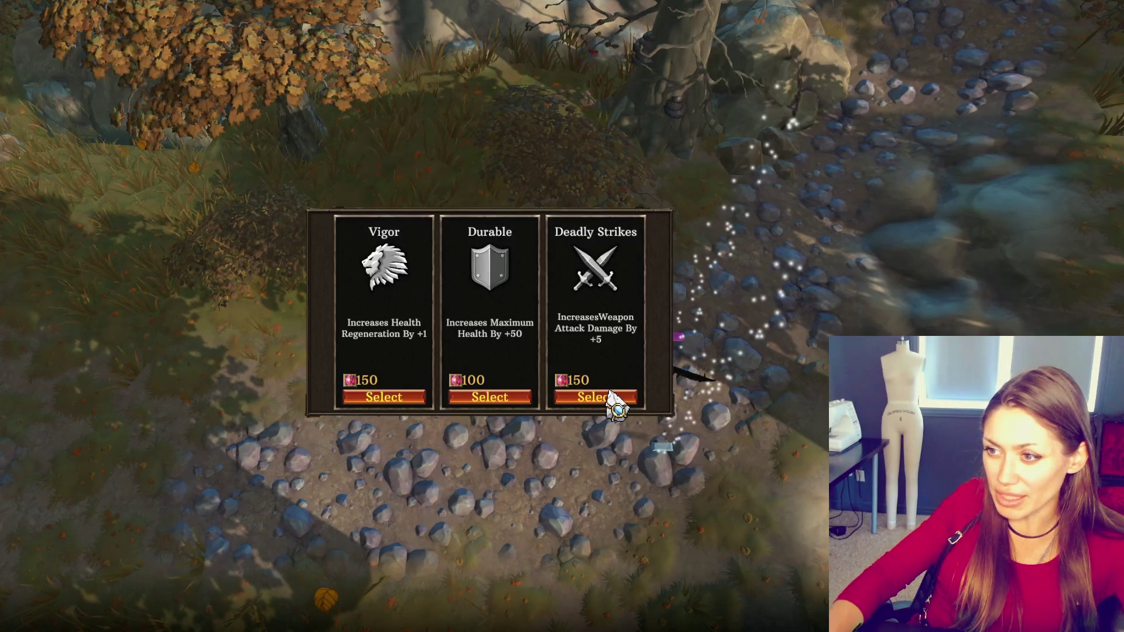
{"action": "left_click", "coordinate": [705, 416]}
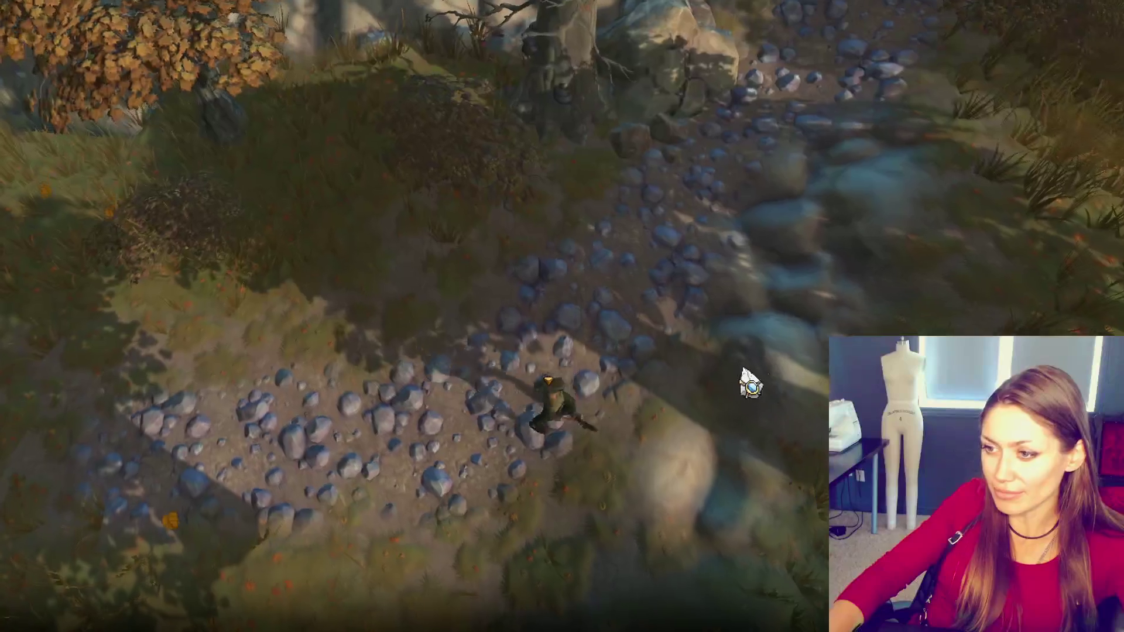